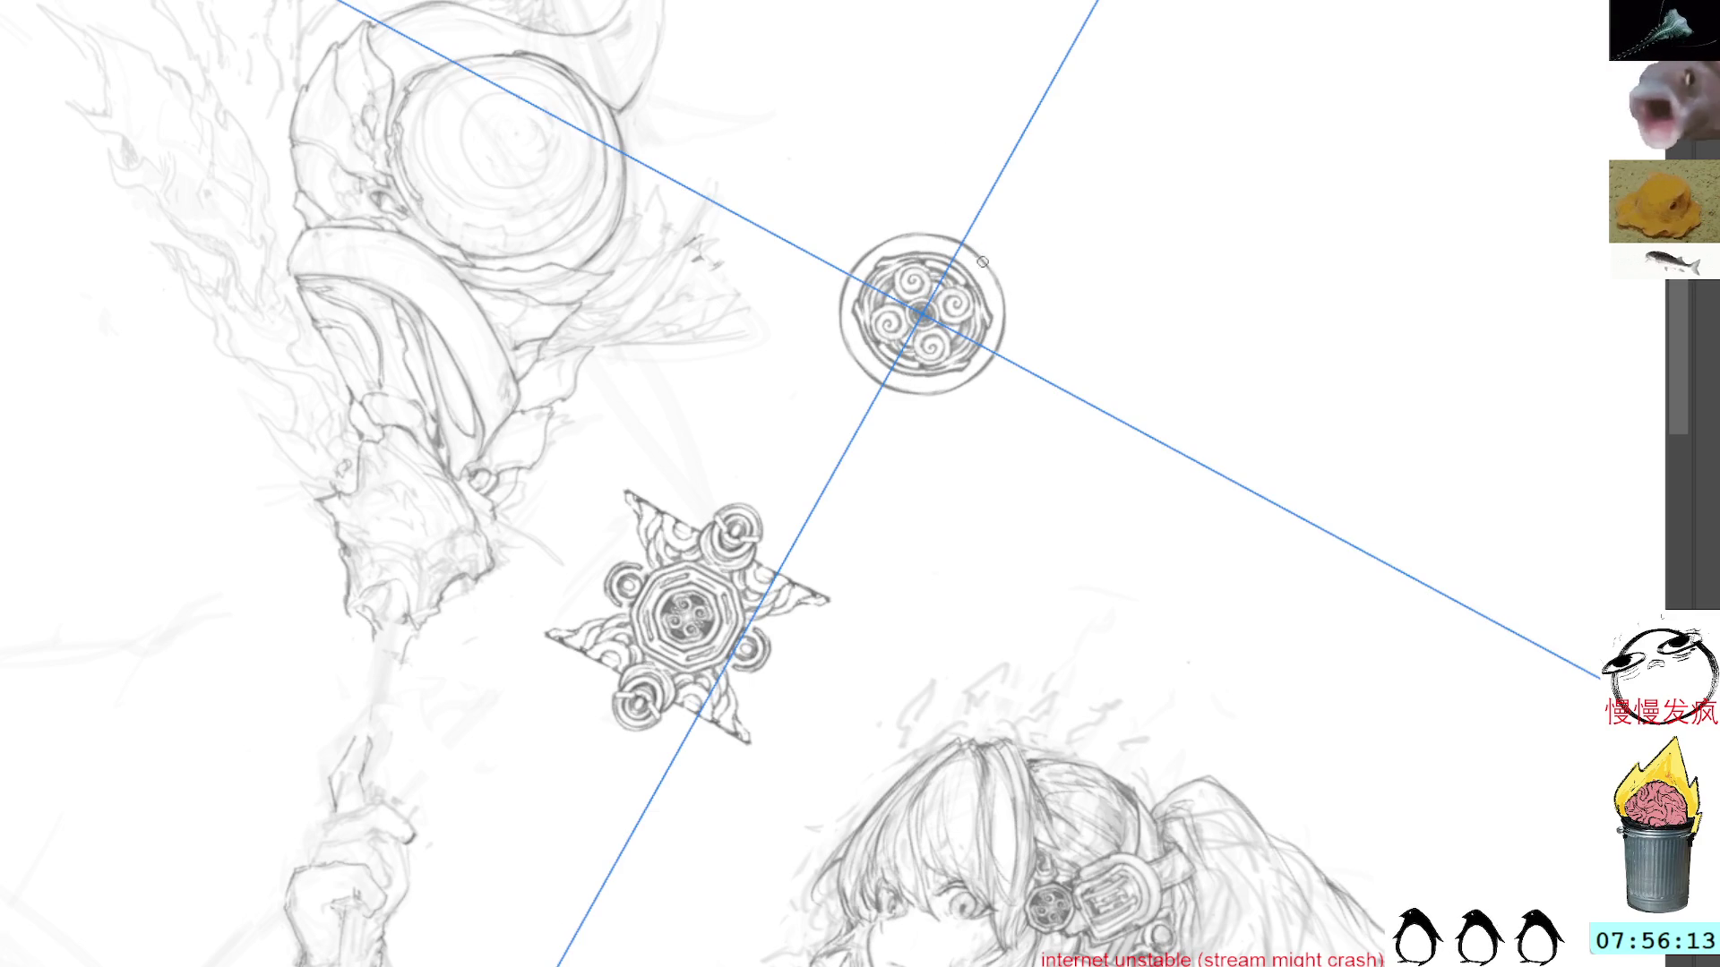
# Step: Rotate and shift the canvas view to inspect the swirl and star ornaments
pyautogui.moveTo(982, 271)
pyautogui.mouseDown()
pyautogui.moveTo(940, 46)
pyautogui.moveTo(549, 560)
pyautogui.mouseUp()
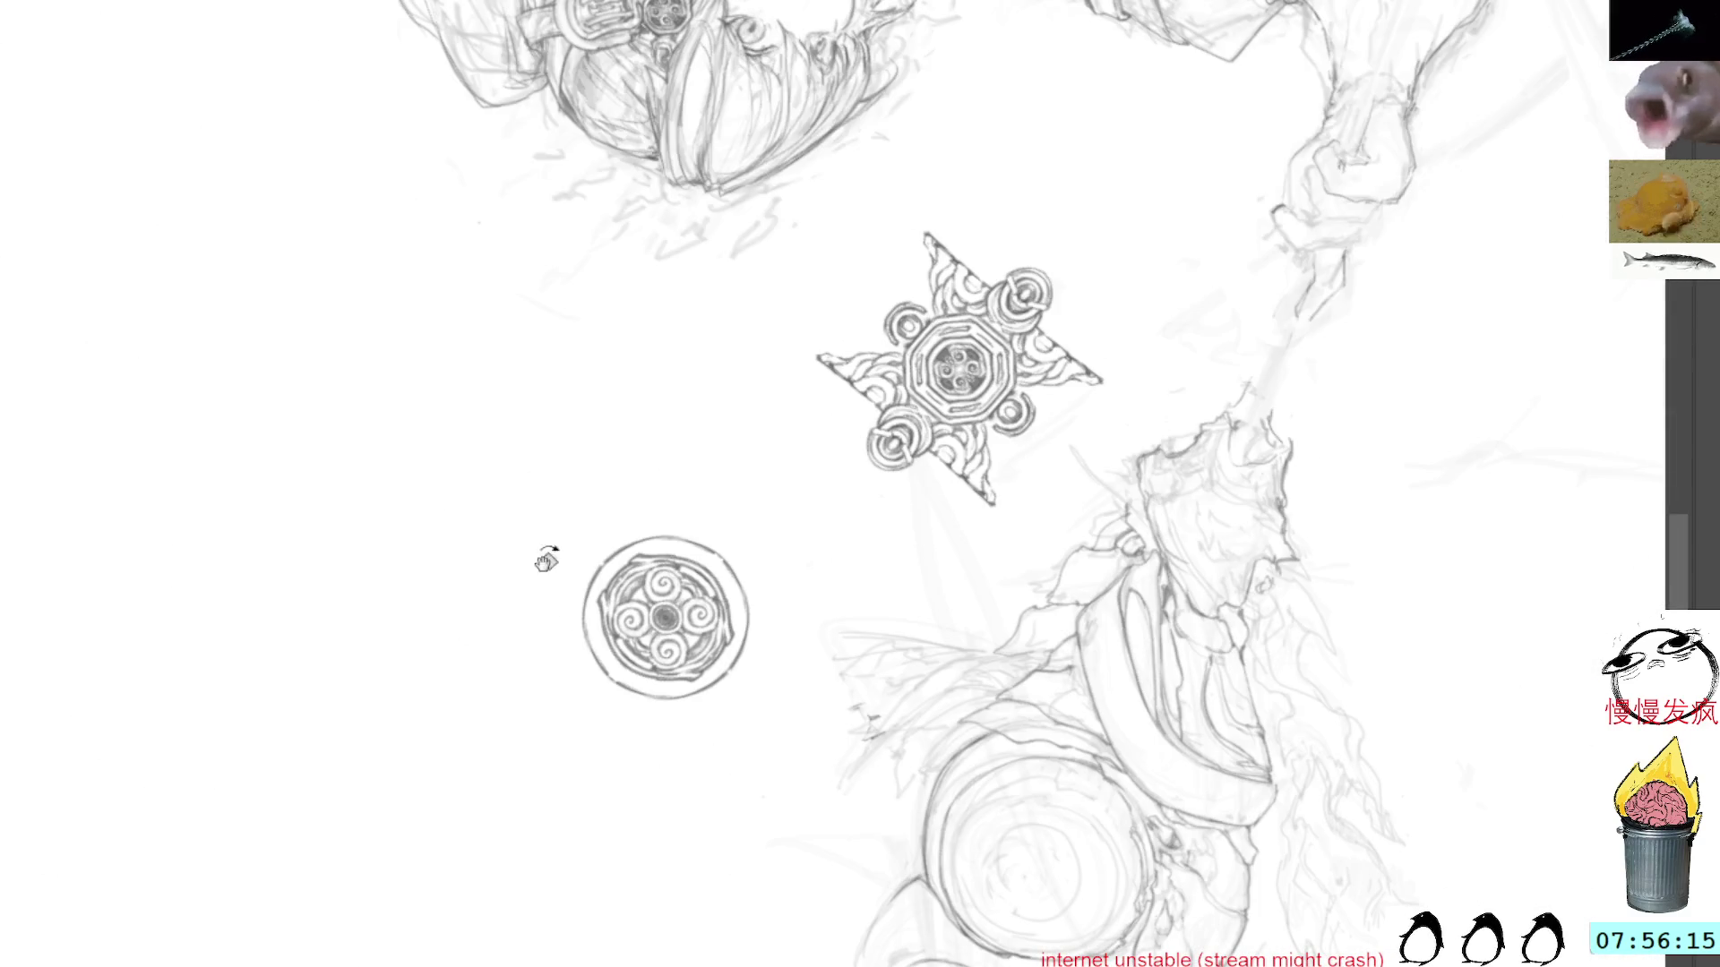
pyautogui.moveTo(714, 433); pyautogui.dragTo(798, 343)
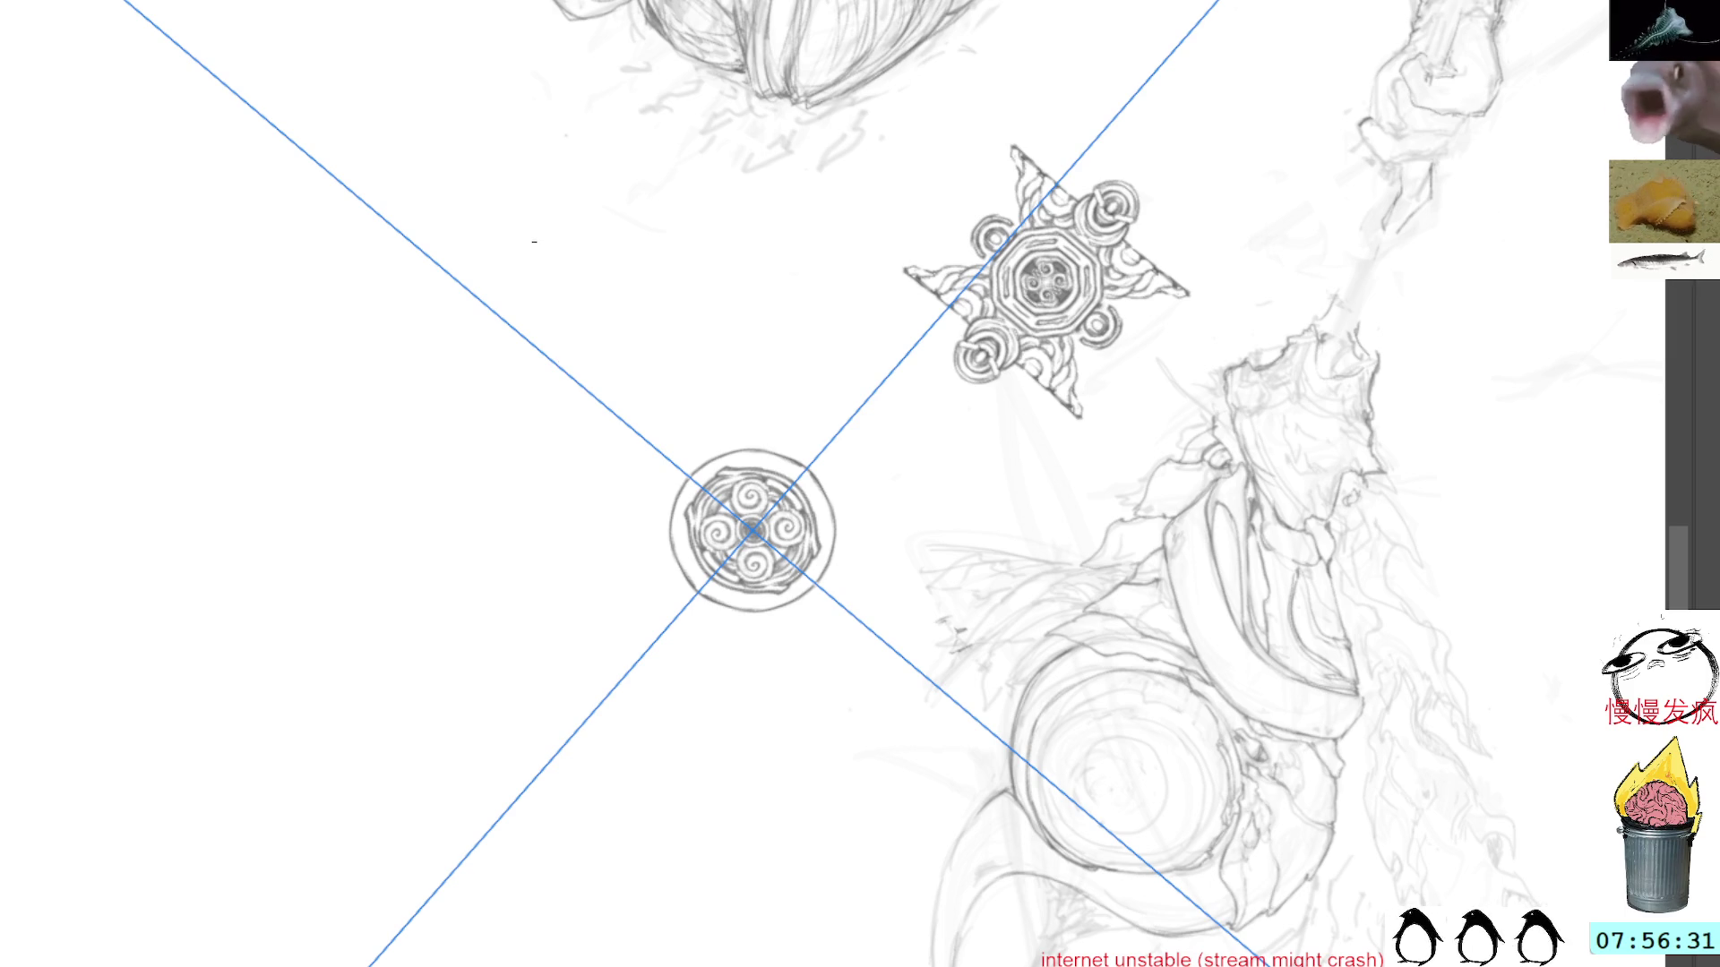
# Step: Reset view rotation, then lasso-copy the round medallion and drag the pasted duplicate onto the creature's head
pyautogui.press('5')
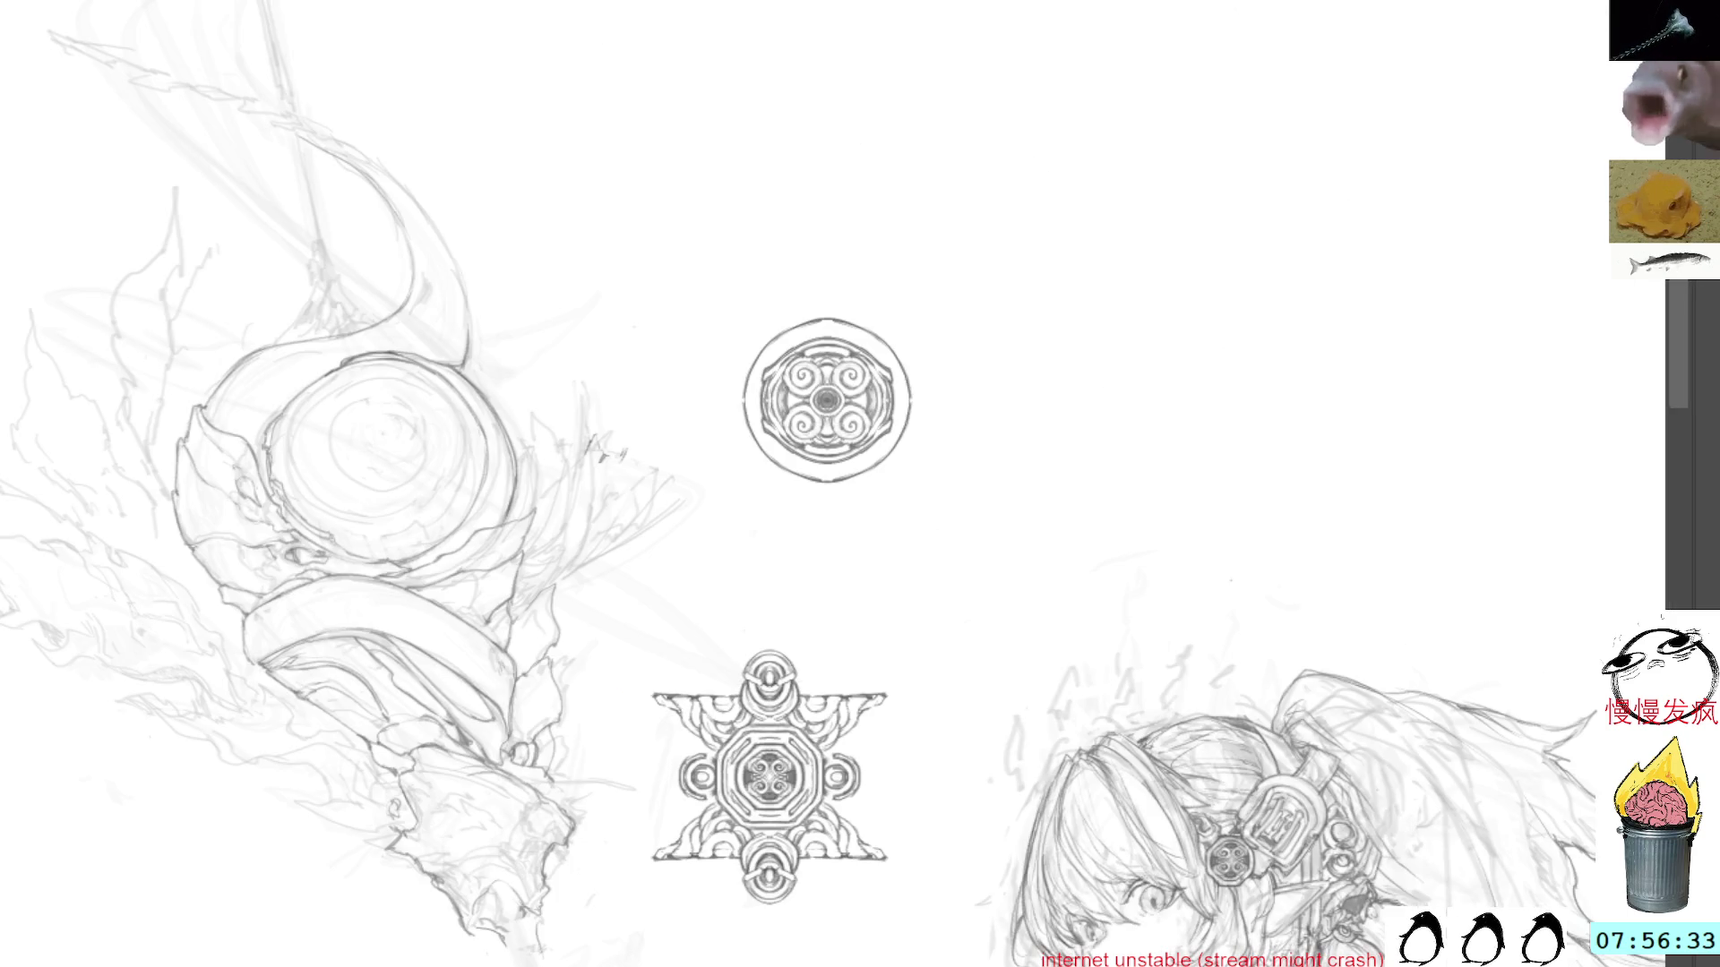
pyautogui.moveTo(835, 258)
pyautogui.mouseDown()
pyautogui.moveTo(782, 266)
pyautogui.moveTo(955, 319)
pyautogui.mouseUp()
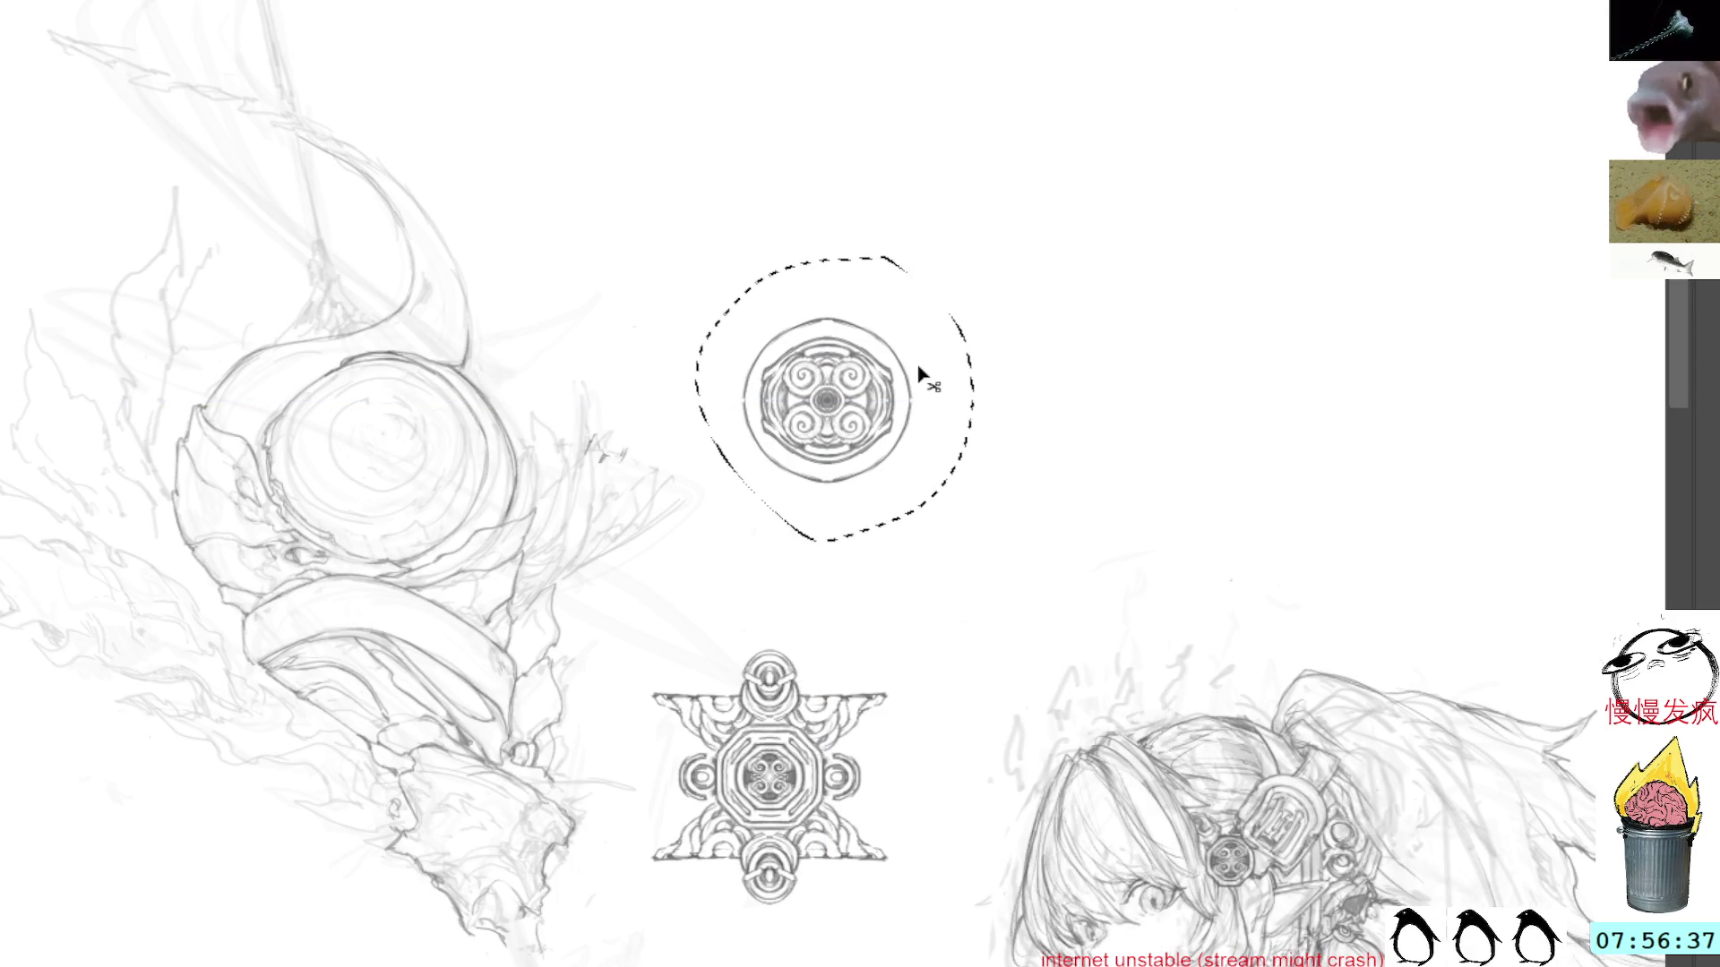
pyautogui.hotkey('ctrl', 'c')
pyautogui.hotkey('ctrl', 'v')
pyautogui.hotkey('ctrl', 't')
pyautogui.moveTo(875, 384); pyautogui.dragTo(413, 442)
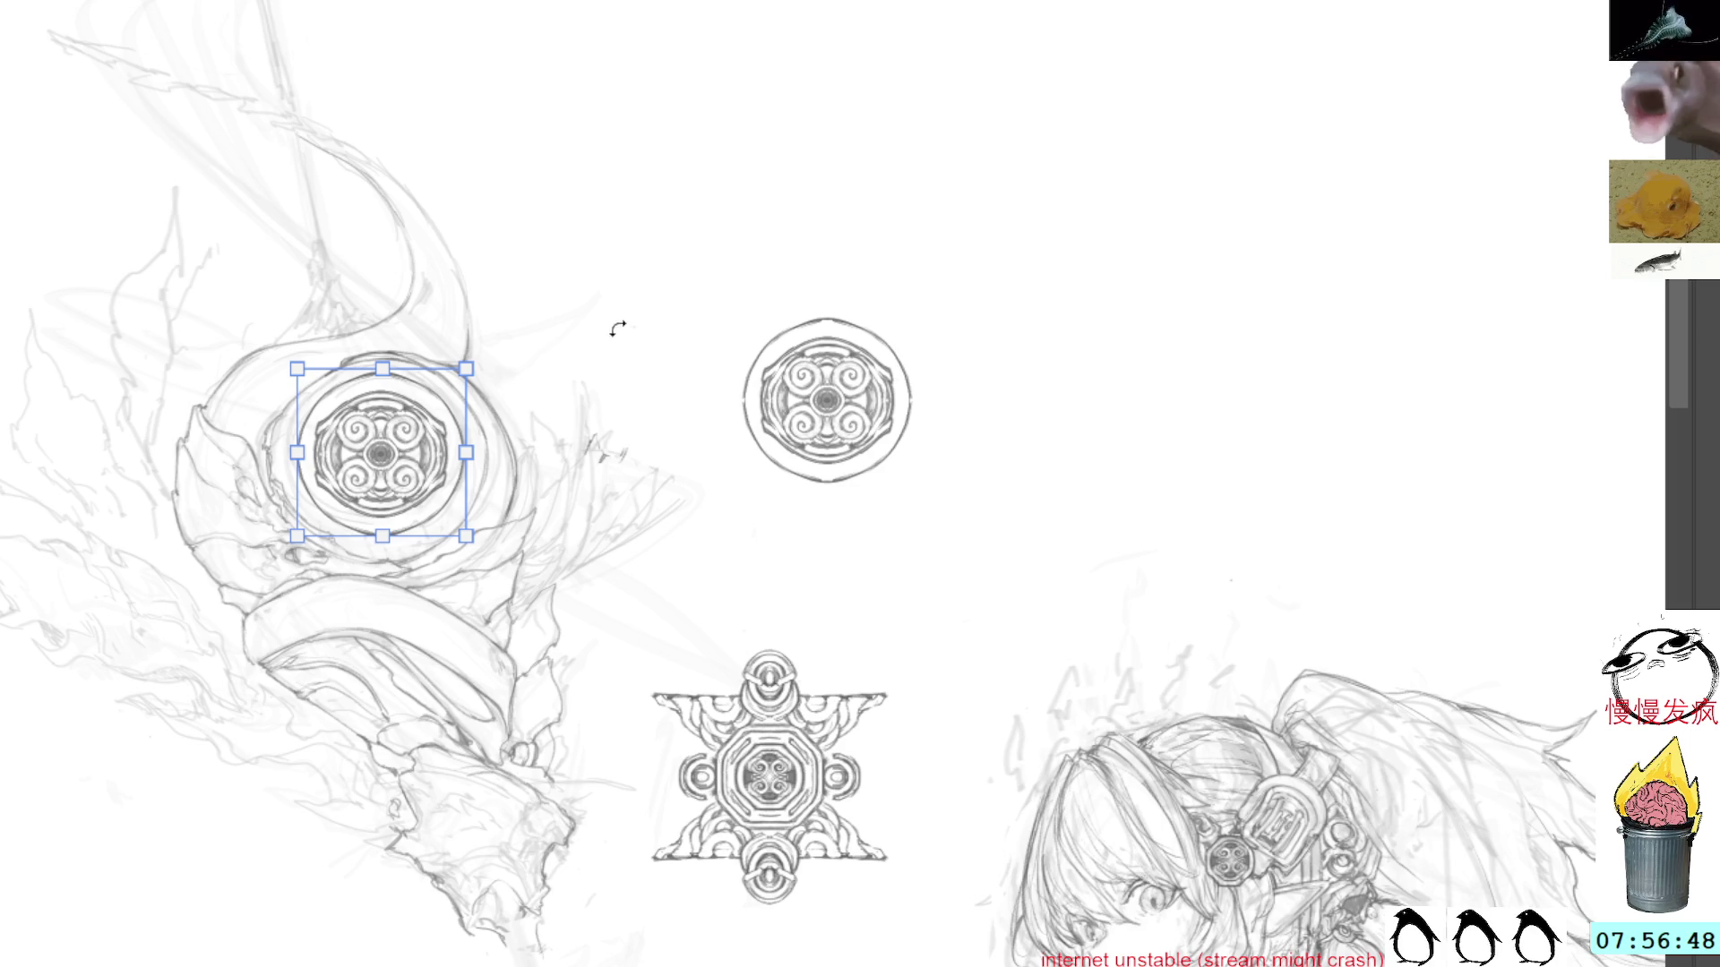
# Step: Skew the medallion copy's corners into perspective, then undo the last three adjustments
pyautogui.moveTo(643, 332)
pyautogui.mouseDown()
pyautogui.moveTo(863, 335)
pyautogui.moveTo(735, 296)
pyautogui.moveTo(788, 383)
pyautogui.moveTo(777, 347)
pyautogui.mouseUp()
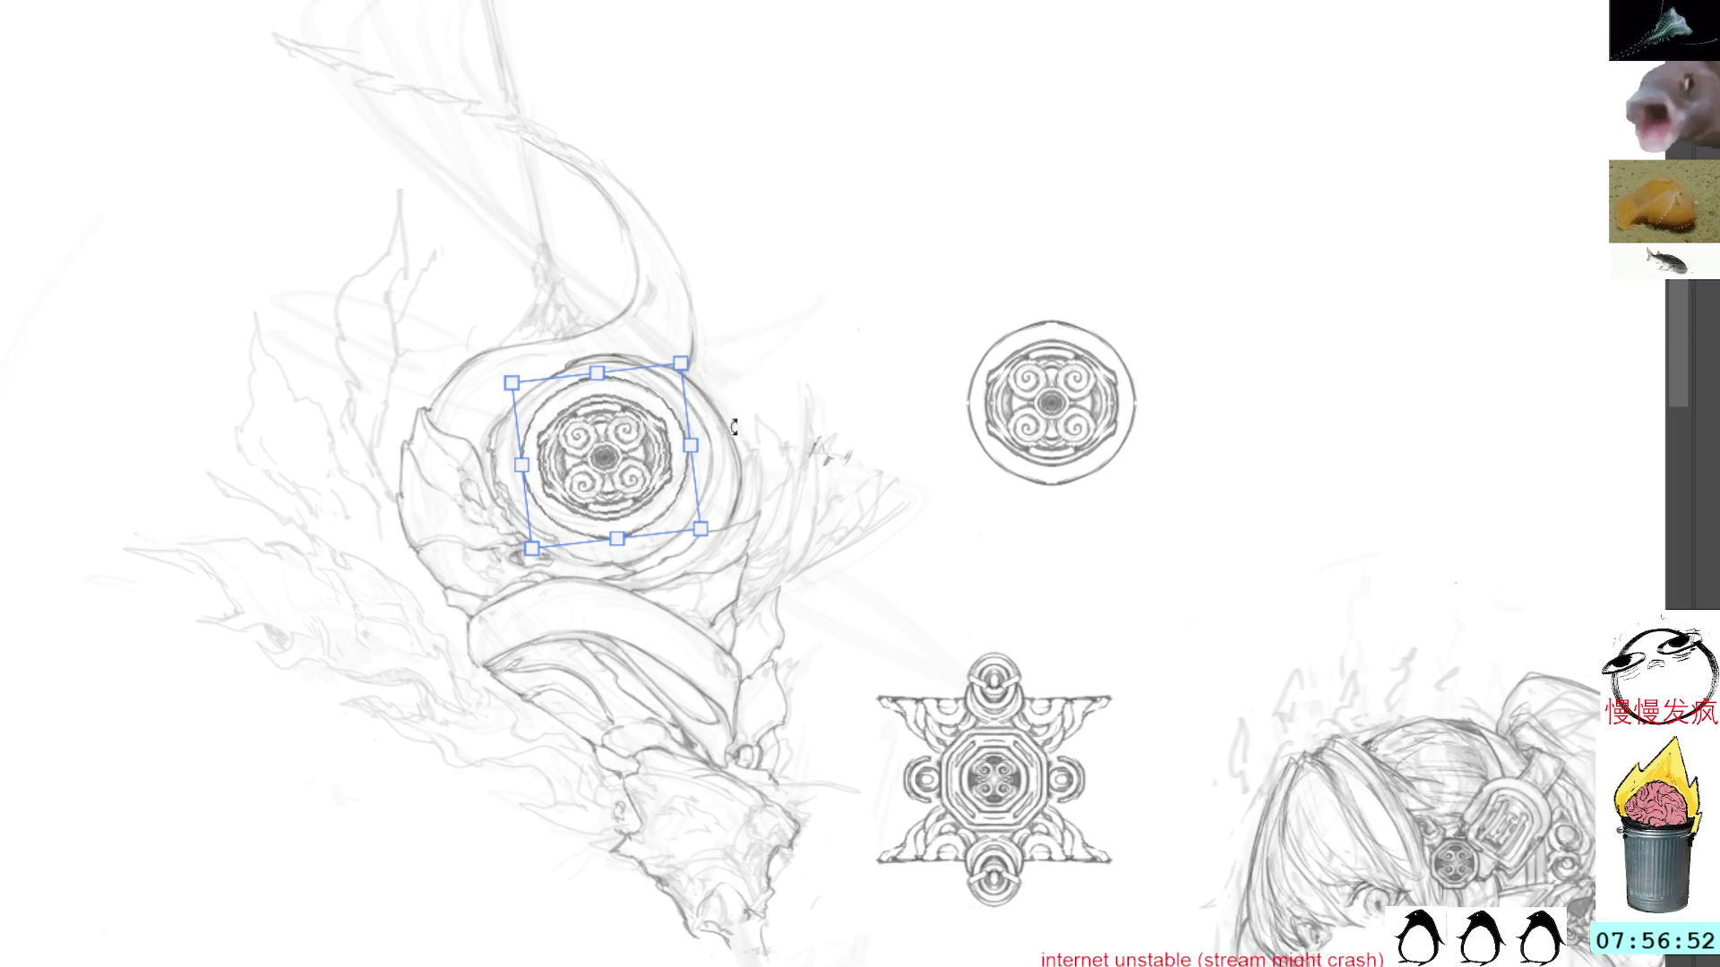
pyautogui.moveTo(511, 382); pyautogui.dragTo(501, 367)
pyautogui.moveTo(532, 548); pyautogui.dragTo(513, 576)
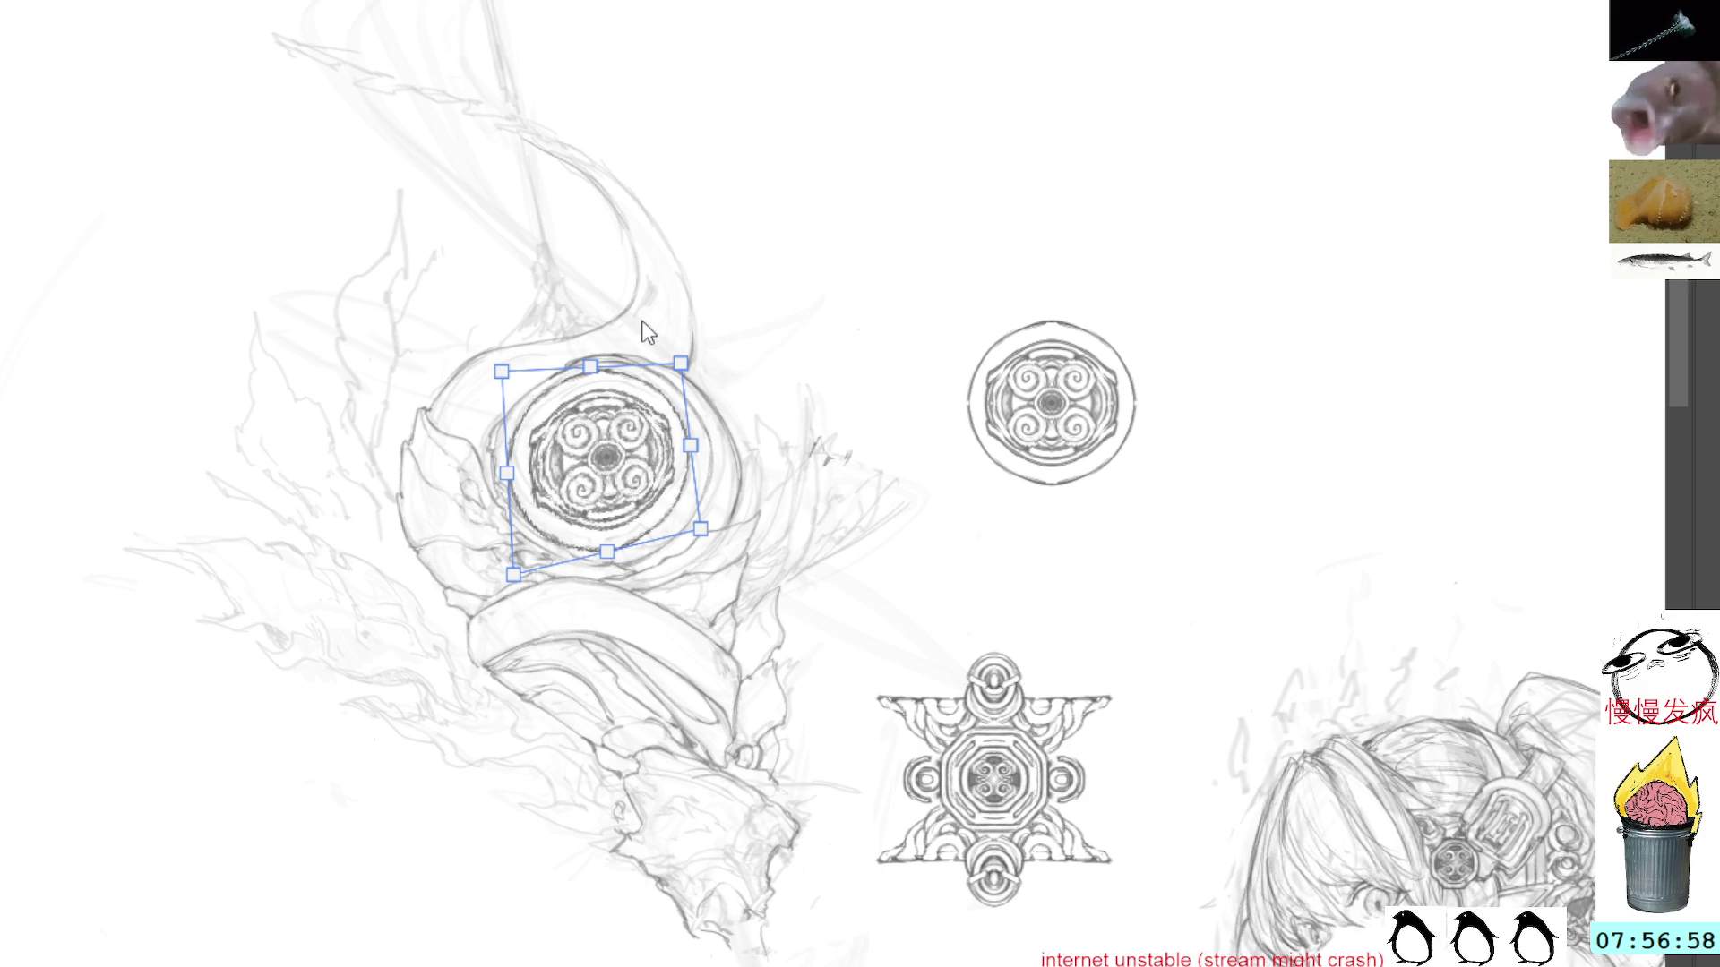
pyautogui.moveTo(513, 574); pyautogui.dragTo(511, 563)
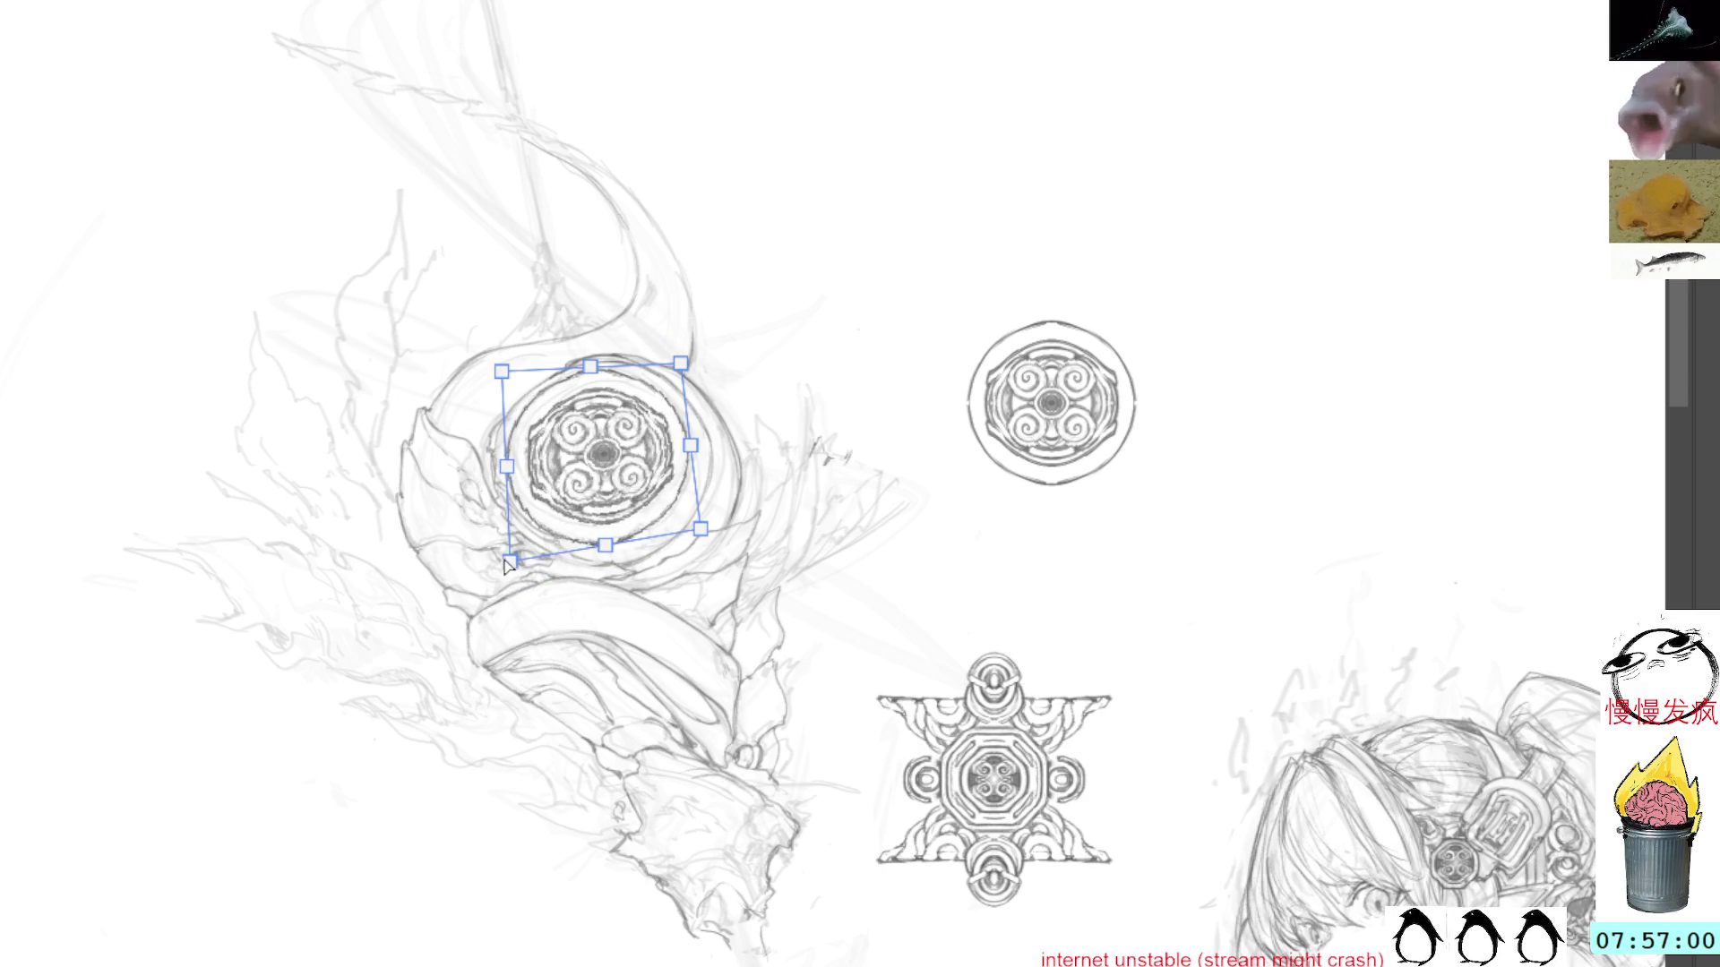
pyautogui.moveTo(681, 363); pyautogui.dragTo(670, 384)
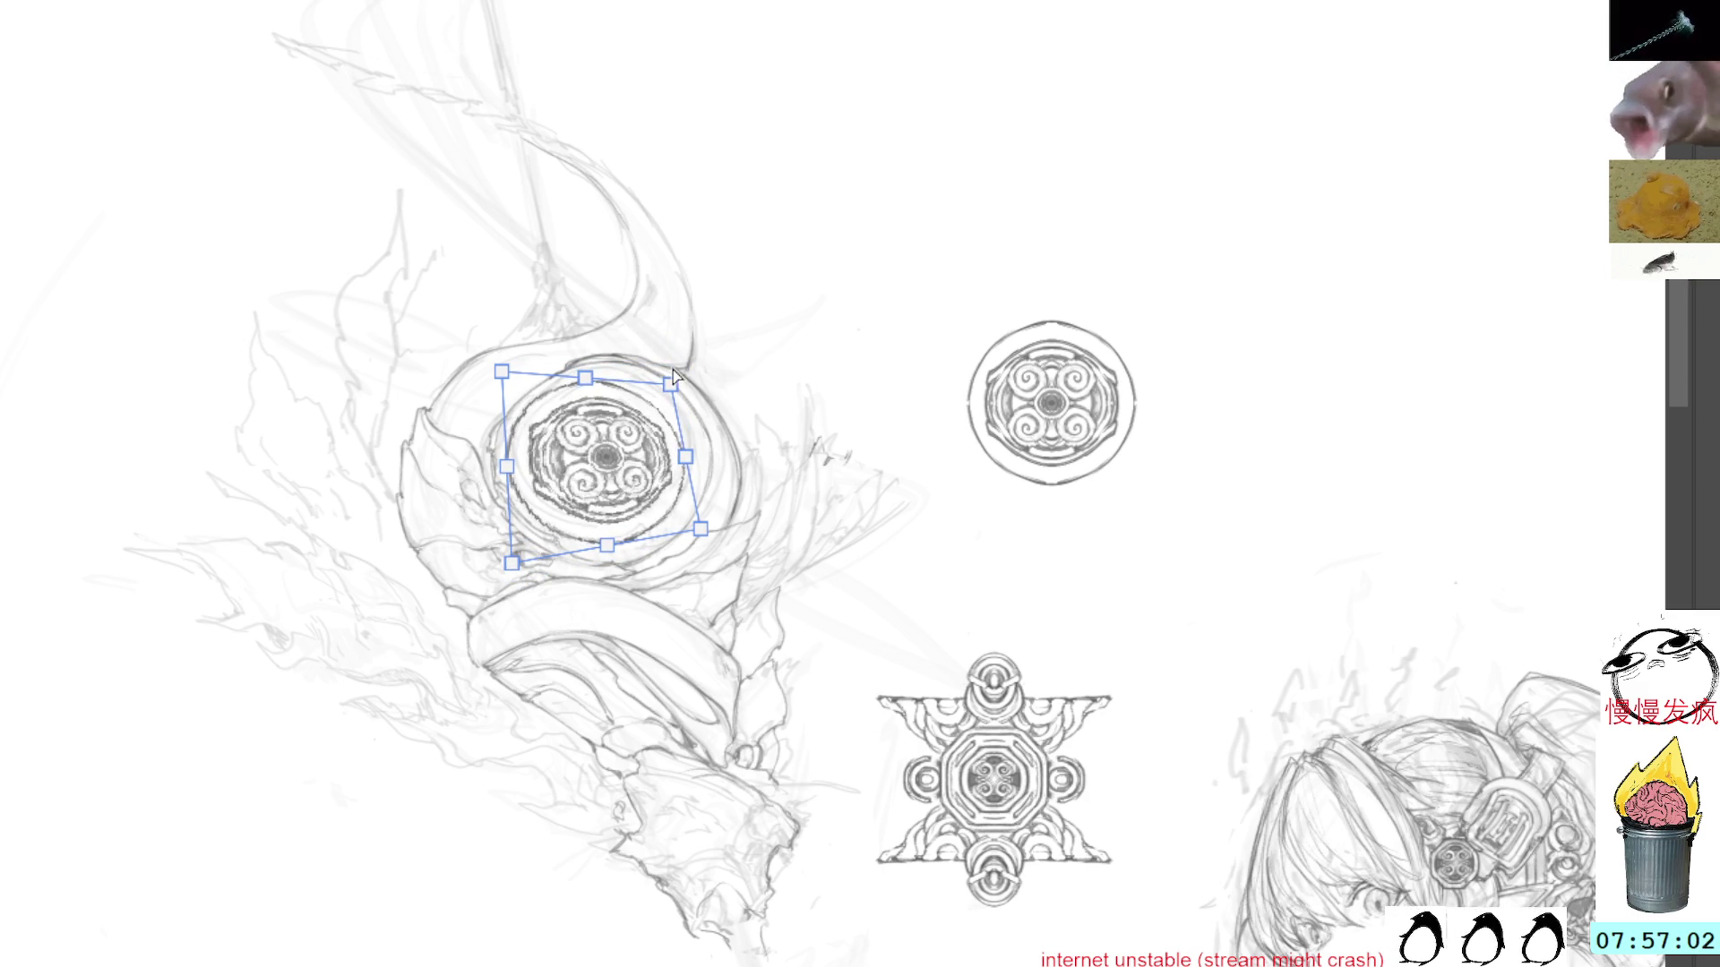
pyautogui.moveTo(704, 538)
pyautogui.mouseDown()
pyautogui.moveTo(727, 547)
pyautogui.moveTo(707, 550)
pyautogui.mouseUp()
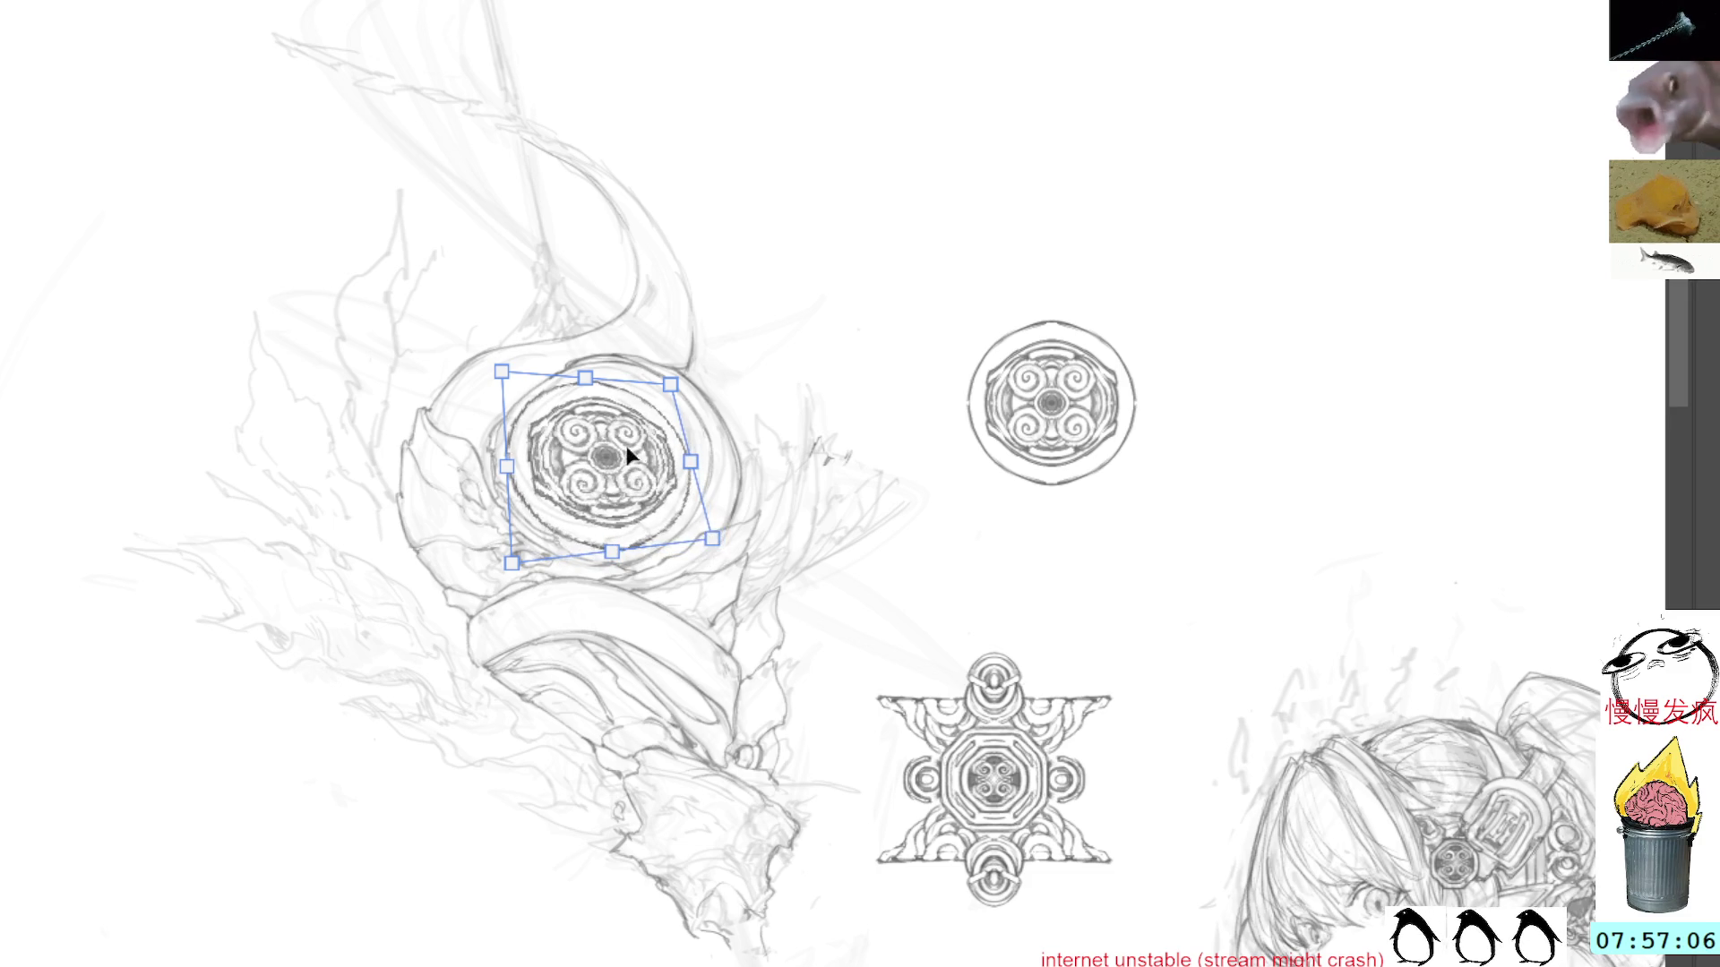
pyautogui.moveTo(638, 437)
pyautogui.mouseDown()
pyautogui.moveTo(771, 247)
pyautogui.moveTo(632, 385)
pyautogui.moveTo(638, 443)
pyautogui.mouseUp()
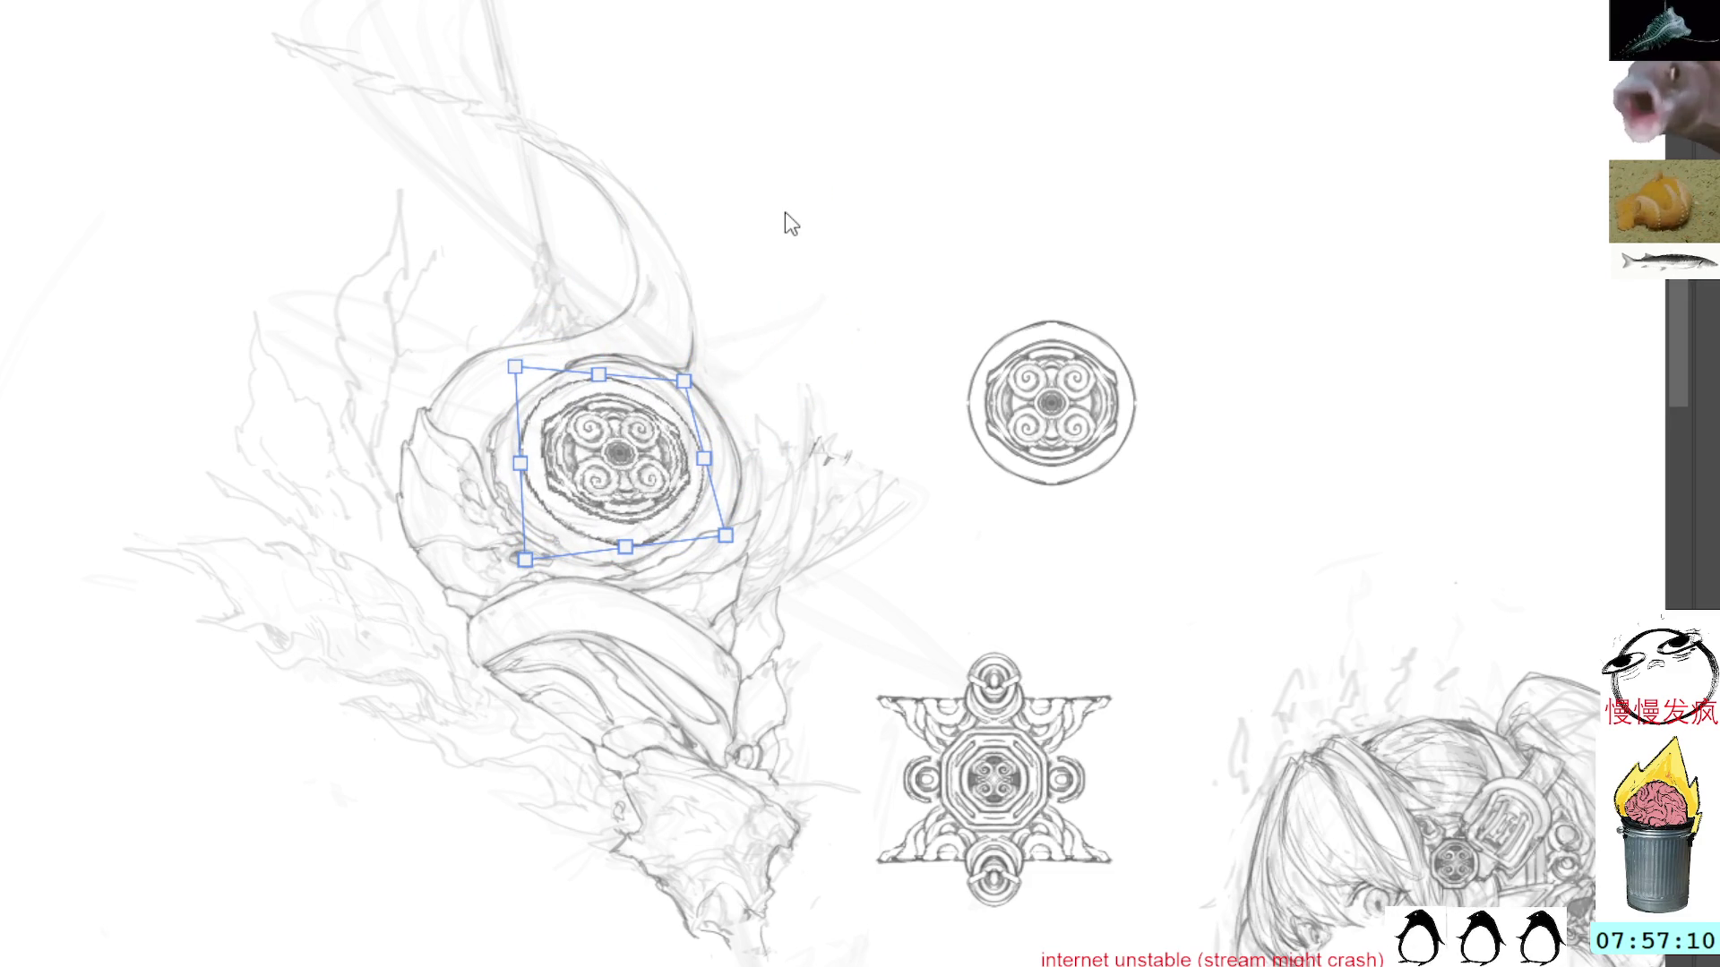
pyautogui.hotkey('ctrl', 'z')
pyautogui.hotkey('ctrl', 'z')
pyautogui.hotkey('ctrl', 'z')
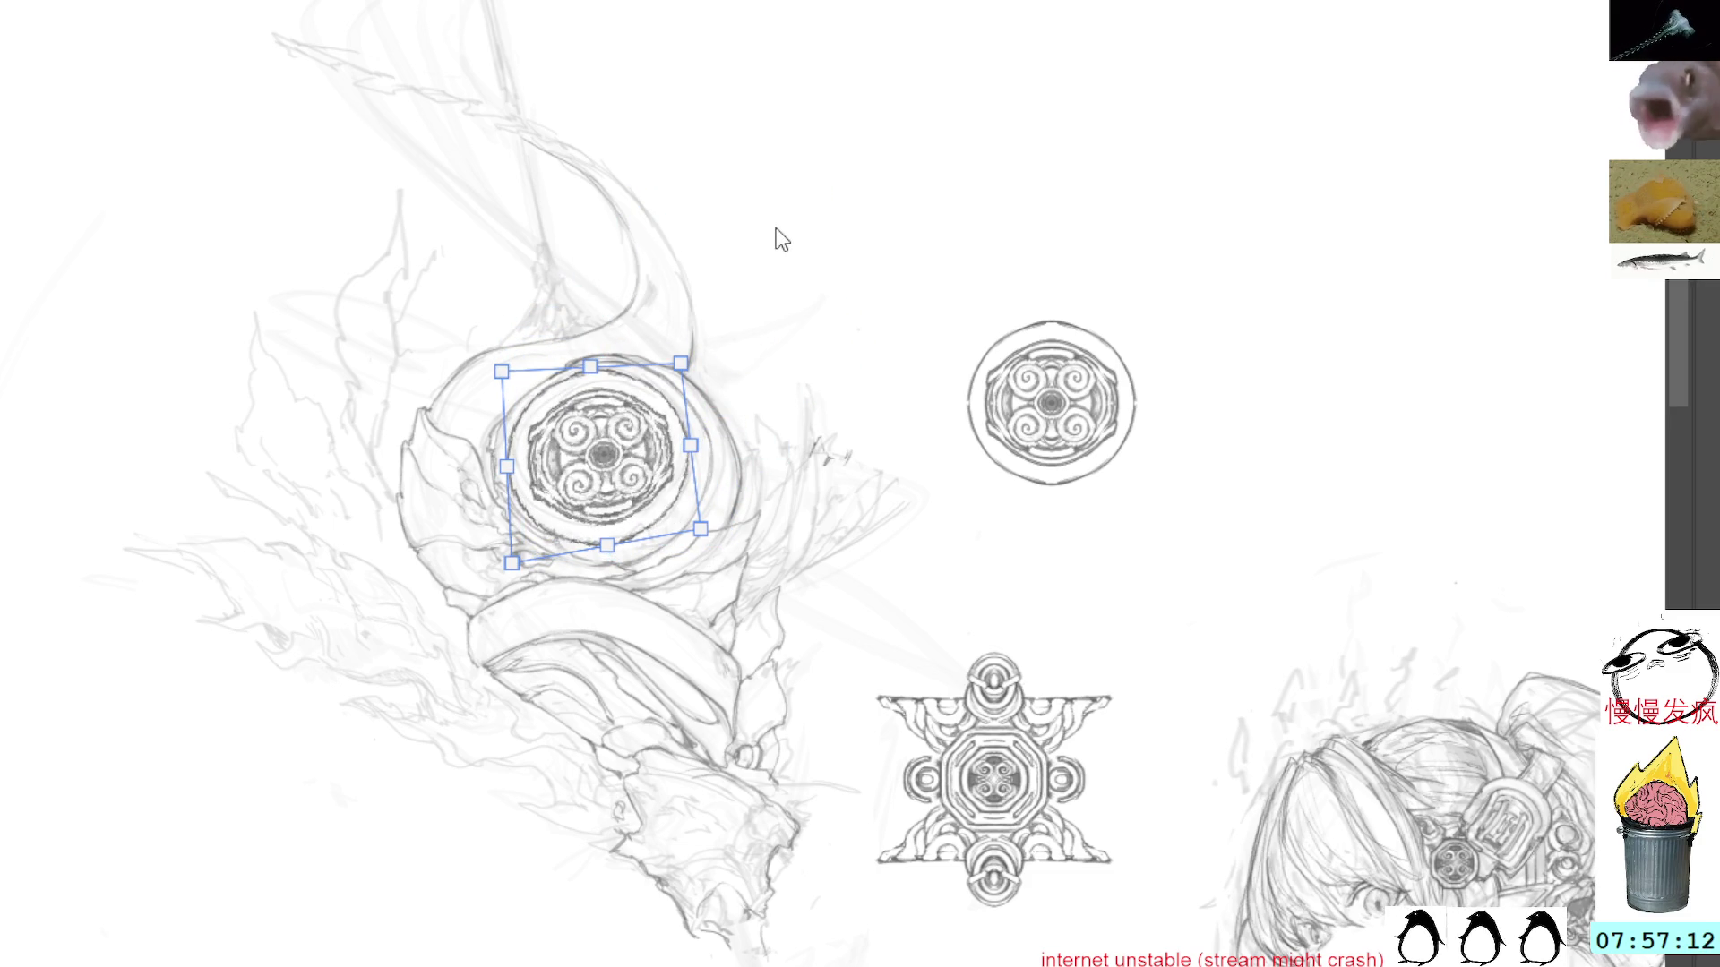
pyautogui.hotkey('ctrl', 'z')
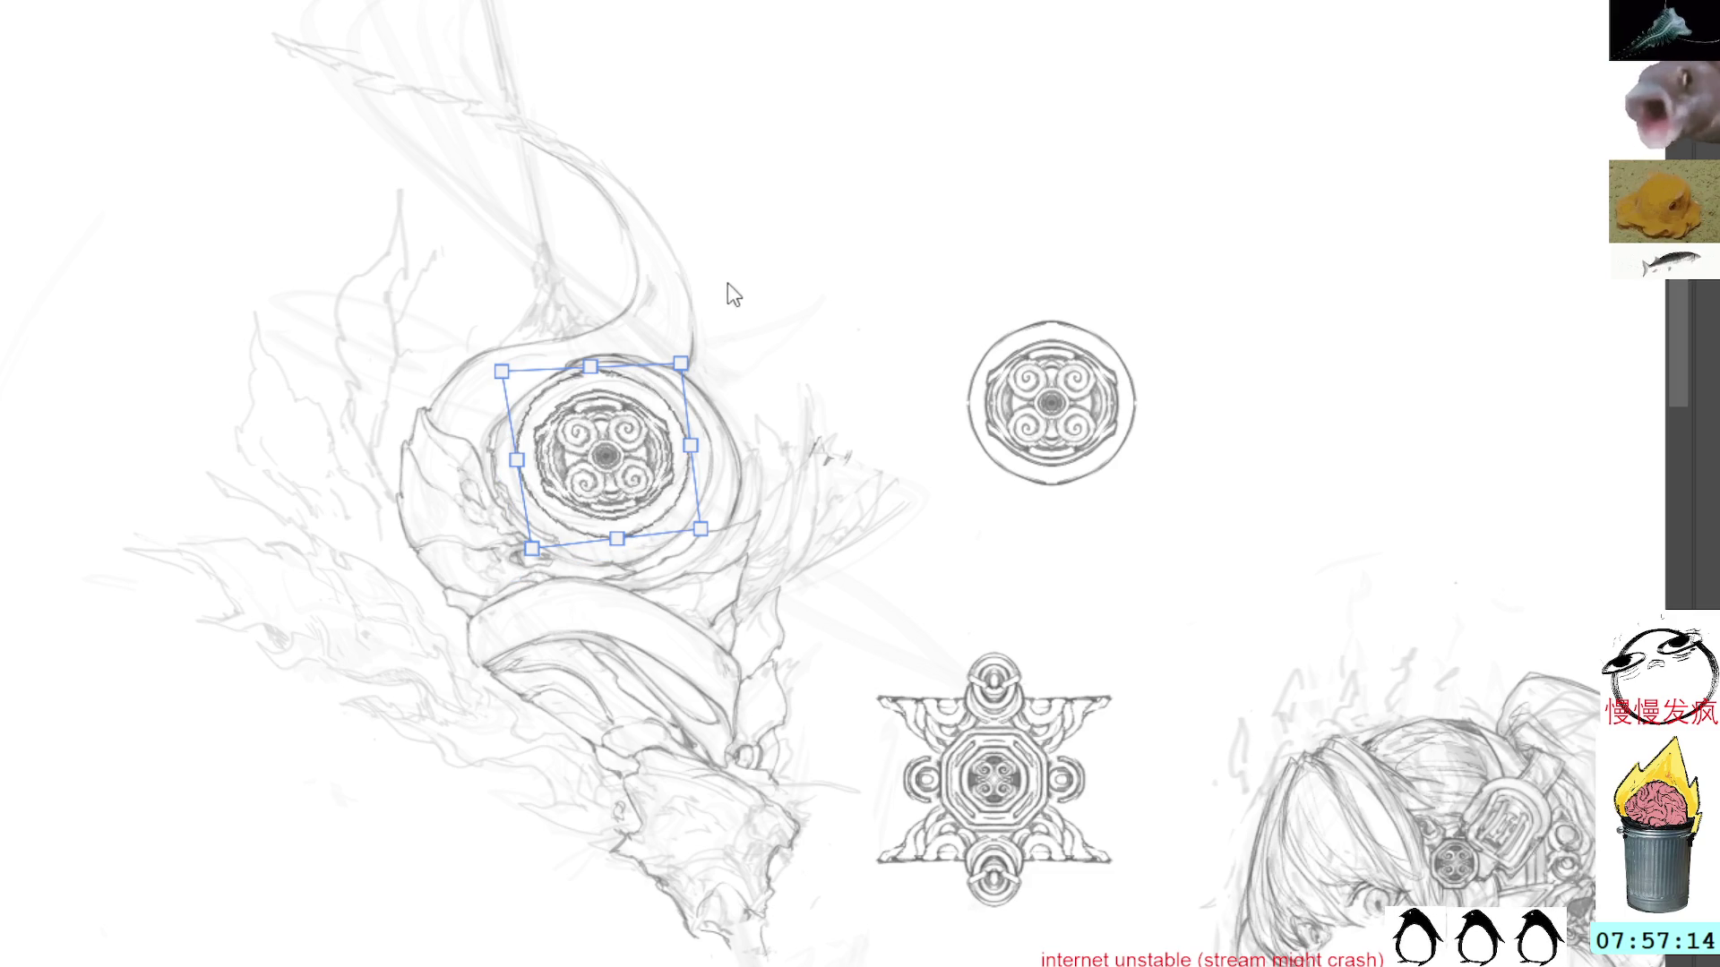
pyautogui.hotkey('ctrl', 'z')
# Step: Reposition the copy on the creature's head, rotate it slightly, stretch its corners, and switch to mesh warp
pyautogui.moveTo(1058, 385); pyautogui.dragTo(602, 447)
pyautogui.moveTo(756, 287)
pyautogui.mouseDown()
pyautogui.moveTo(691, 231)
pyautogui.moveTo(729, 281)
pyautogui.moveTo(714, 276)
pyautogui.mouseUp()
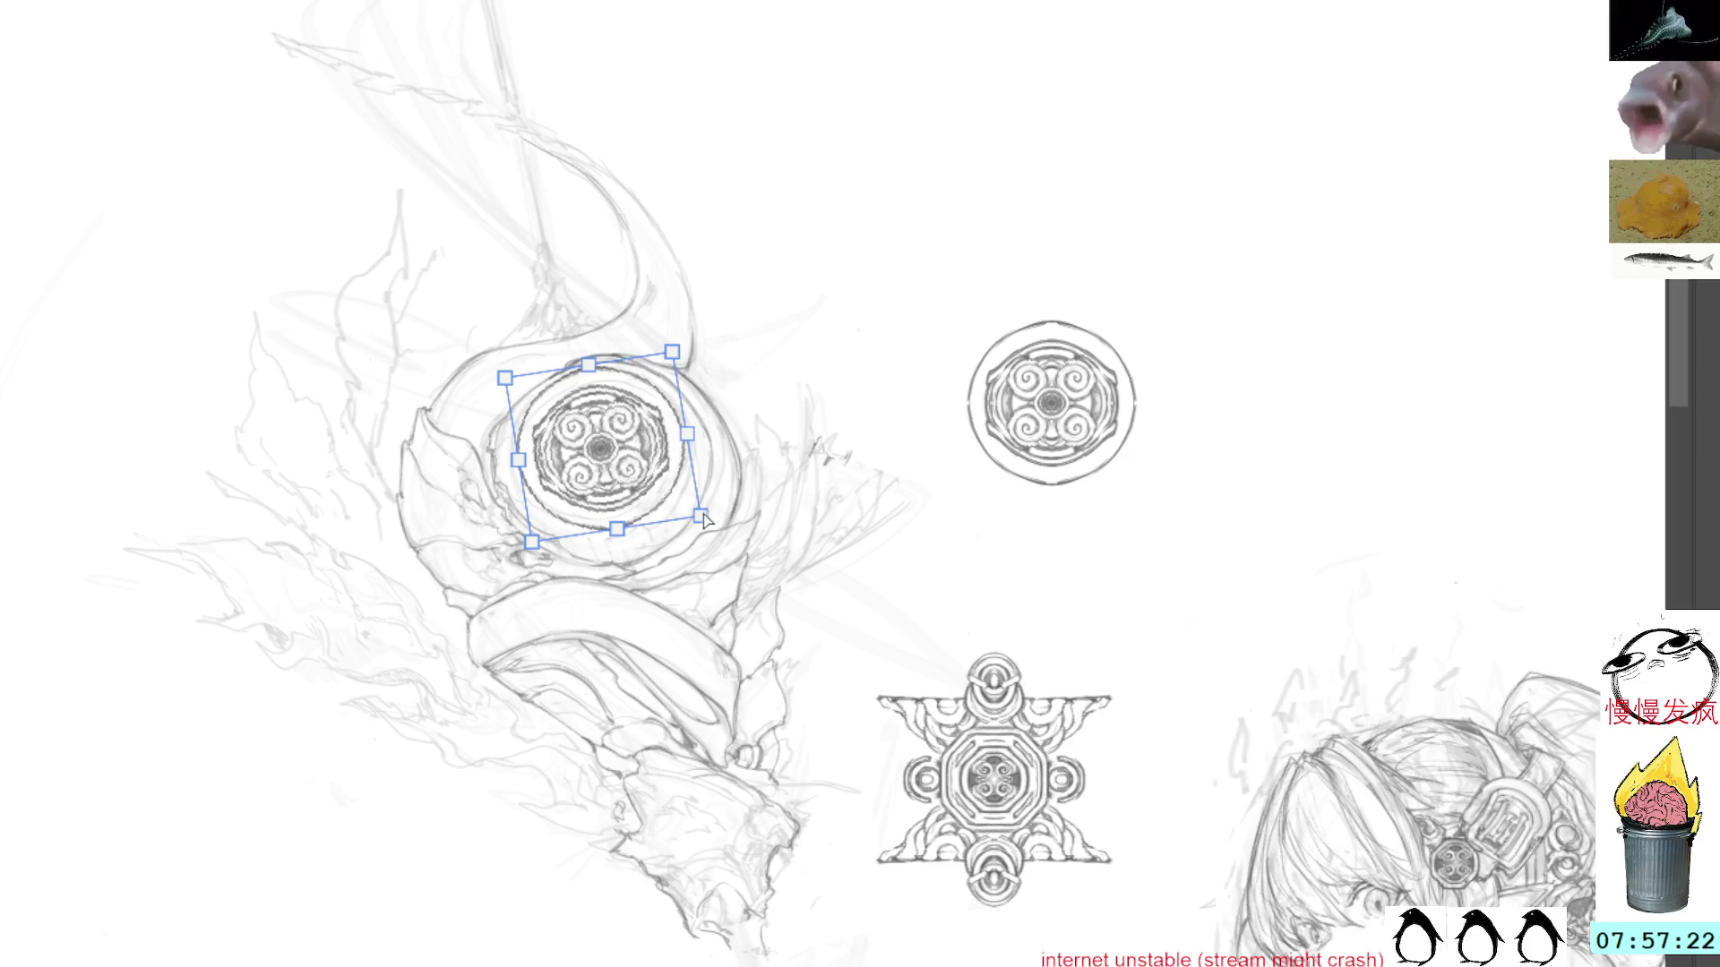
pyautogui.moveTo(704, 520); pyautogui.dragTo(726, 524)
pyautogui.moveTo(532, 543); pyautogui.dragTo(503, 570)
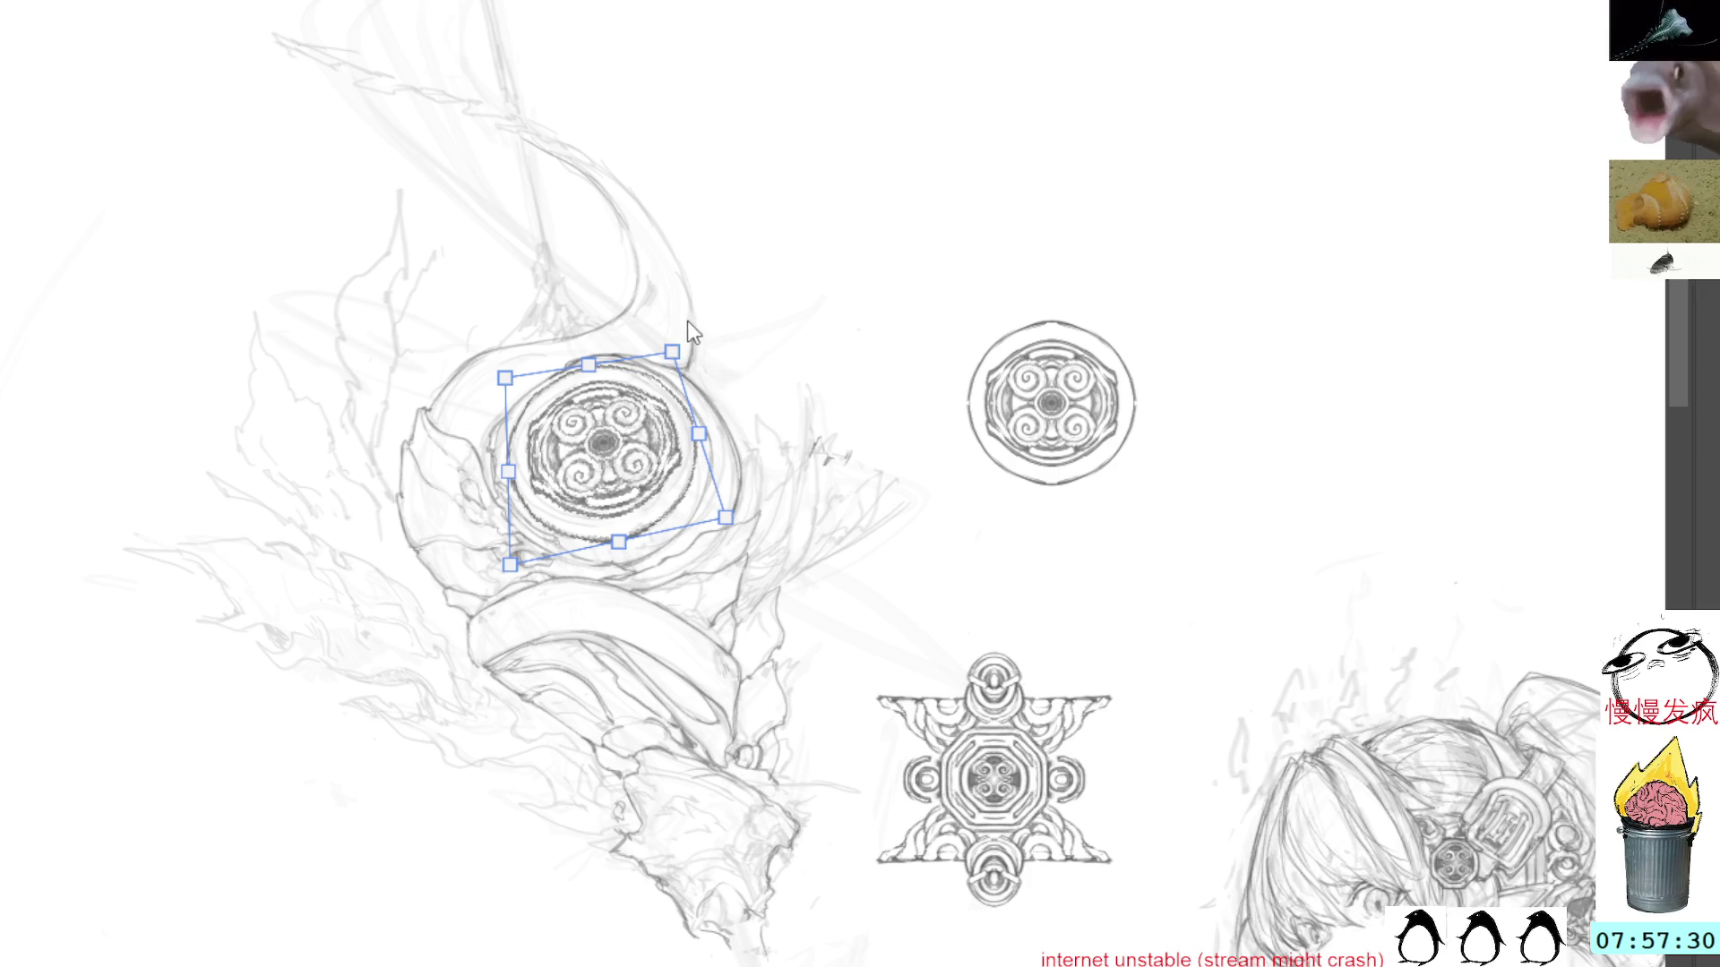
pyautogui.moveTo(672, 351); pyautogui.dragTo(670, 359)
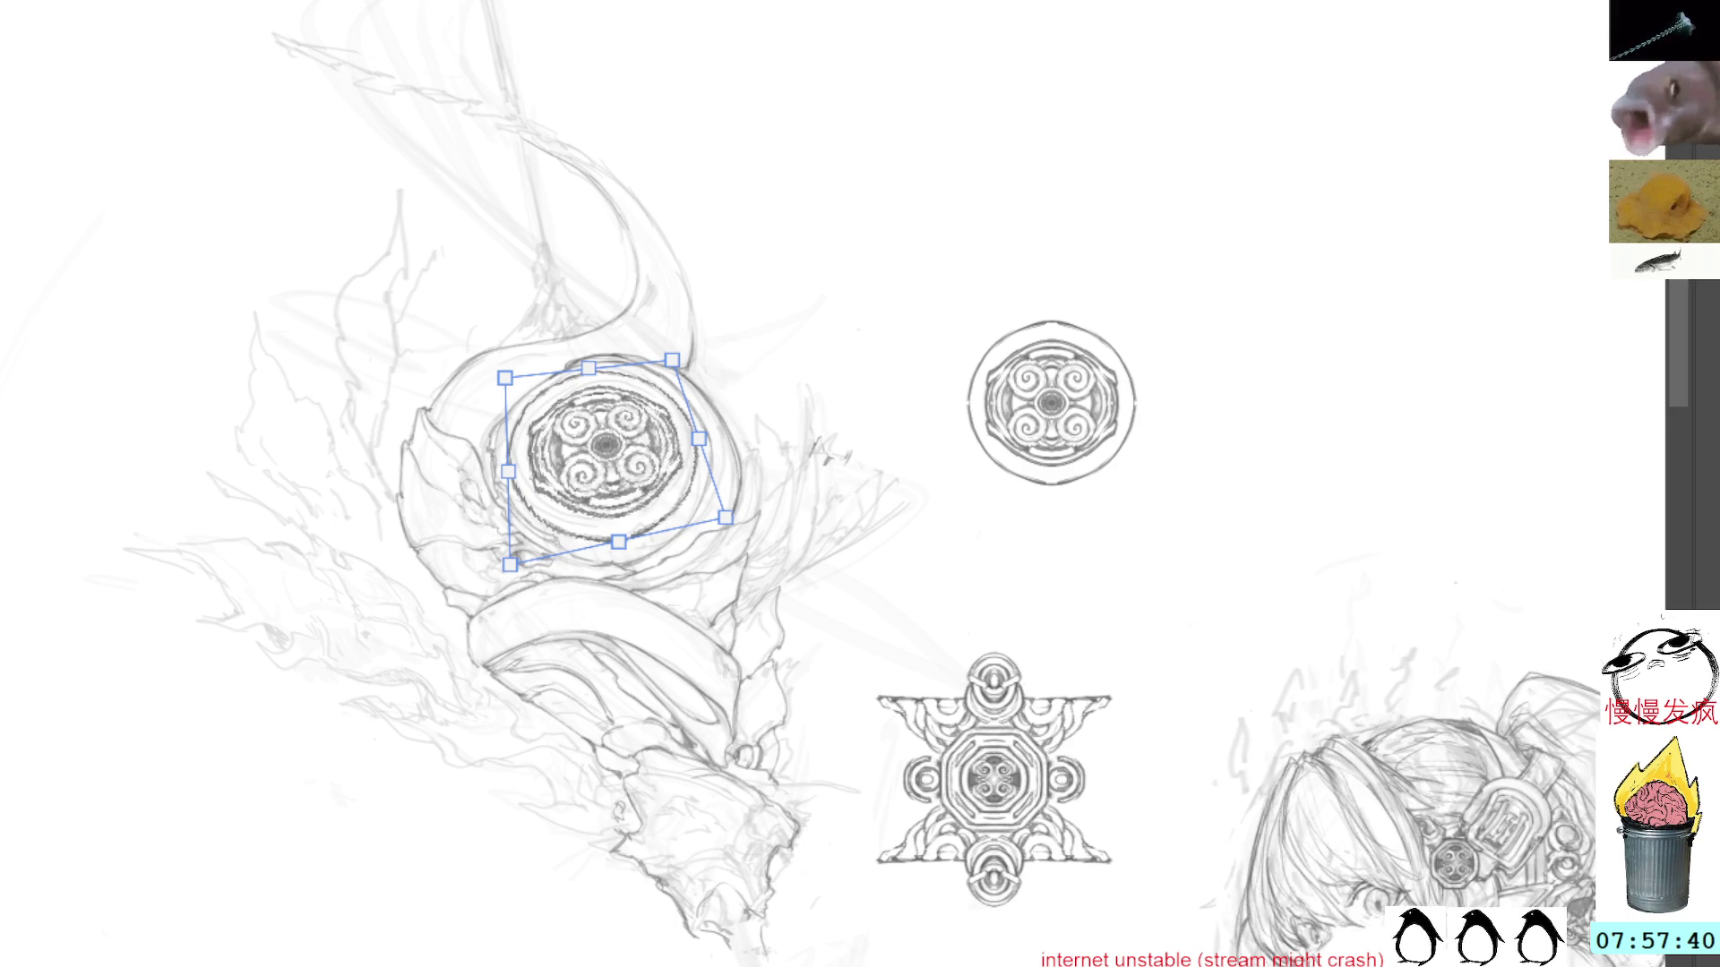
pyautogui.press('m')
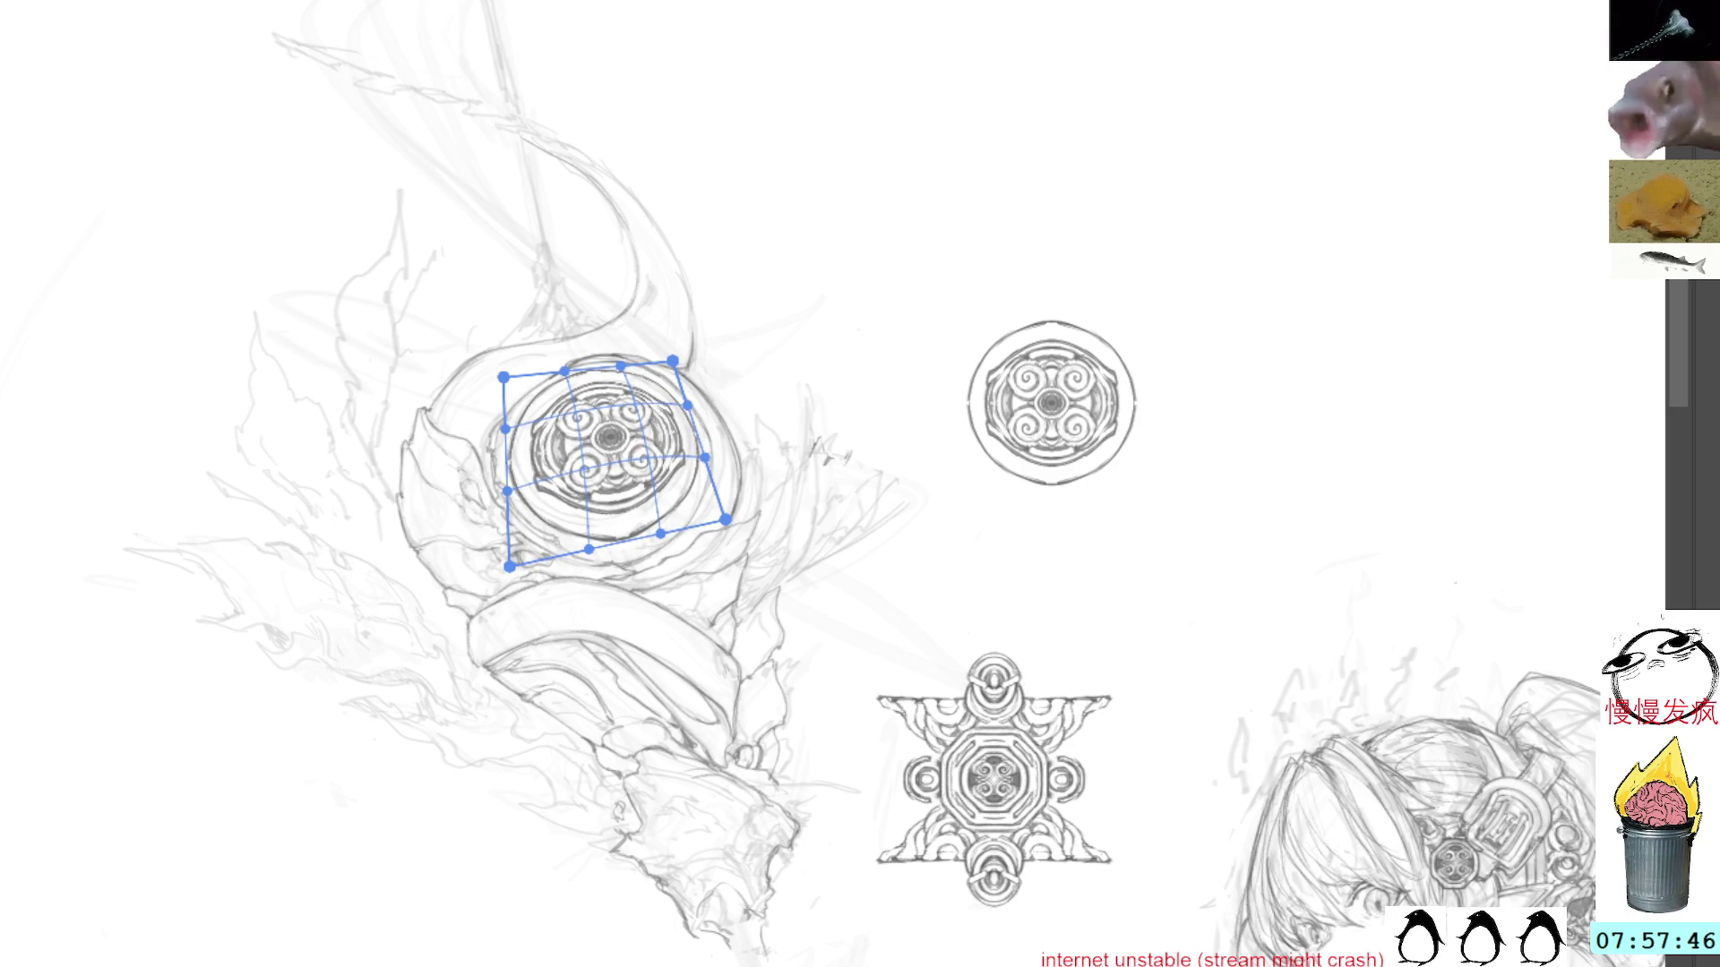
# Step: Commit the mesh warp, then fine-tune the medallion's top and bottom-left corners and commit again
pyautogui.press('Return')
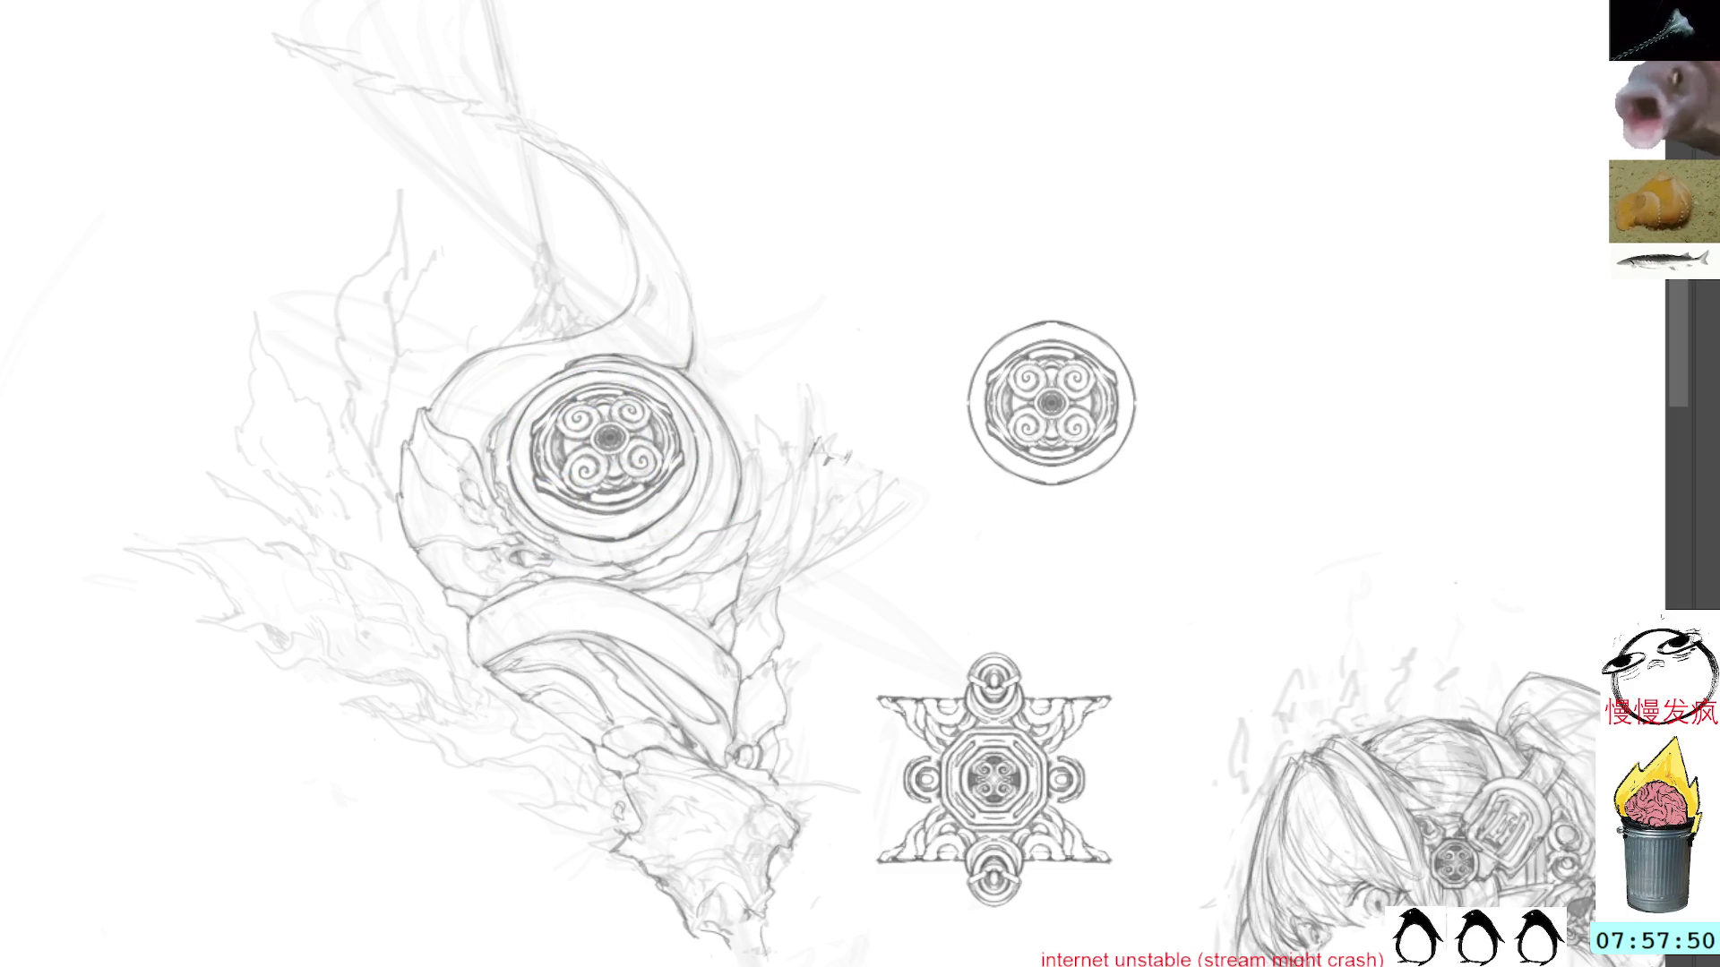
pyautogui.hotkey('ctrl', 't')
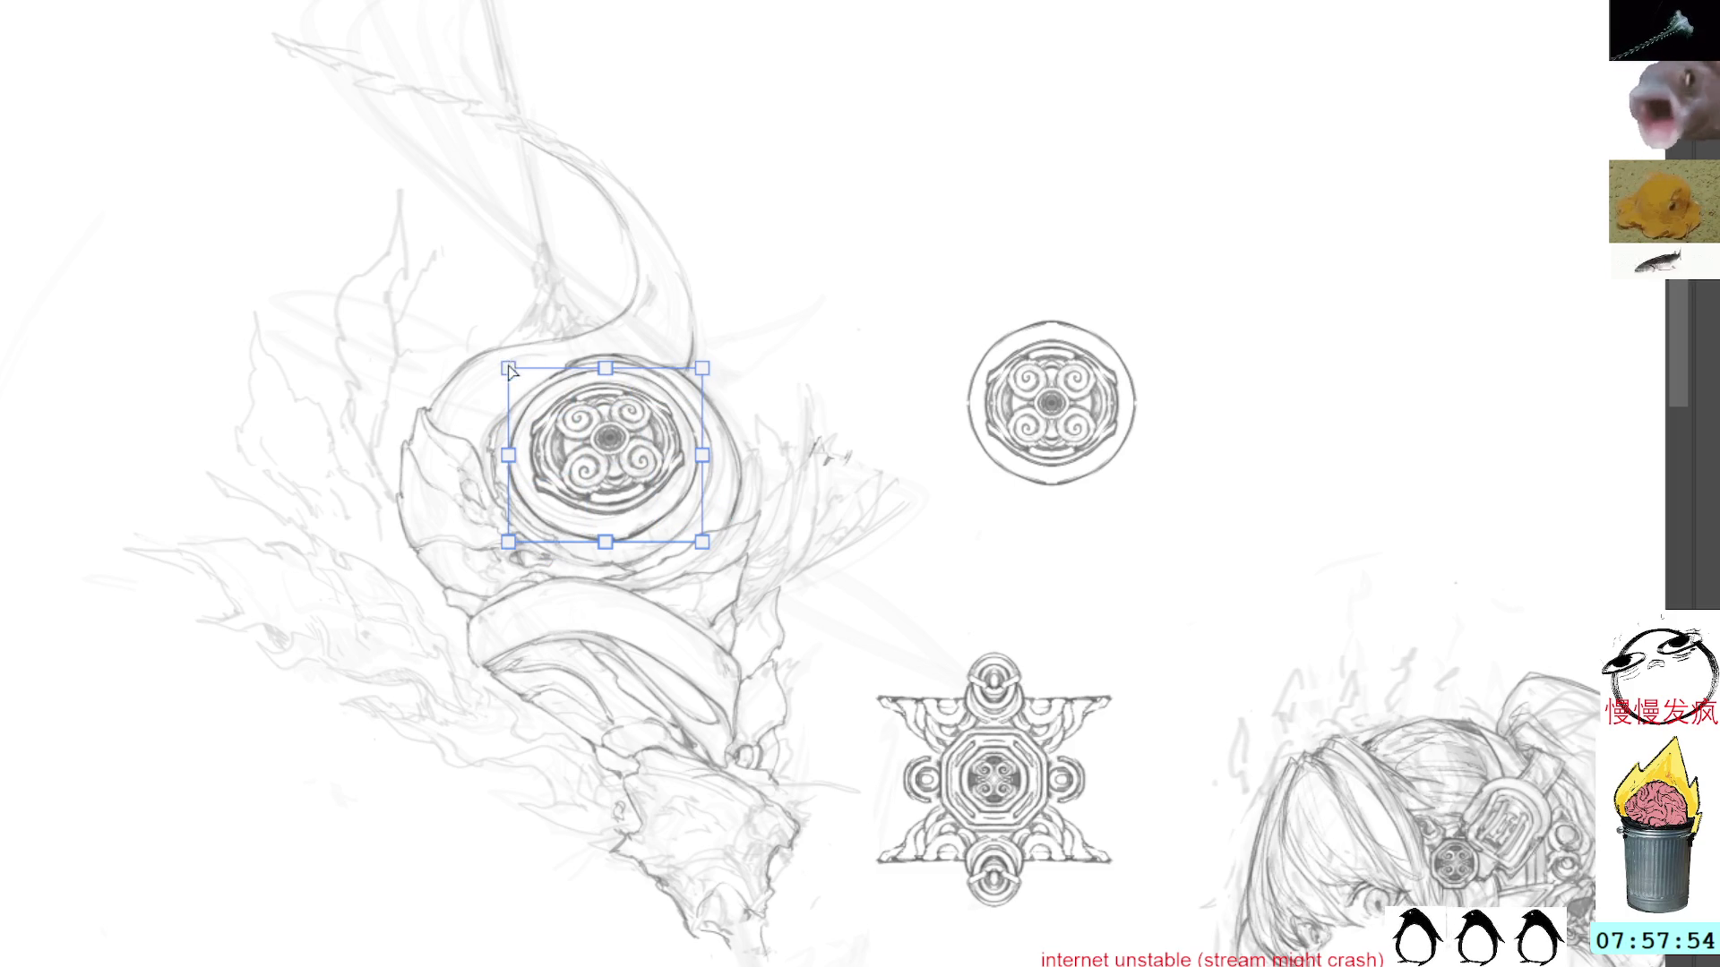
pyautogui.moveTo(508, 369); pyautogui.dragTo(510, 378)
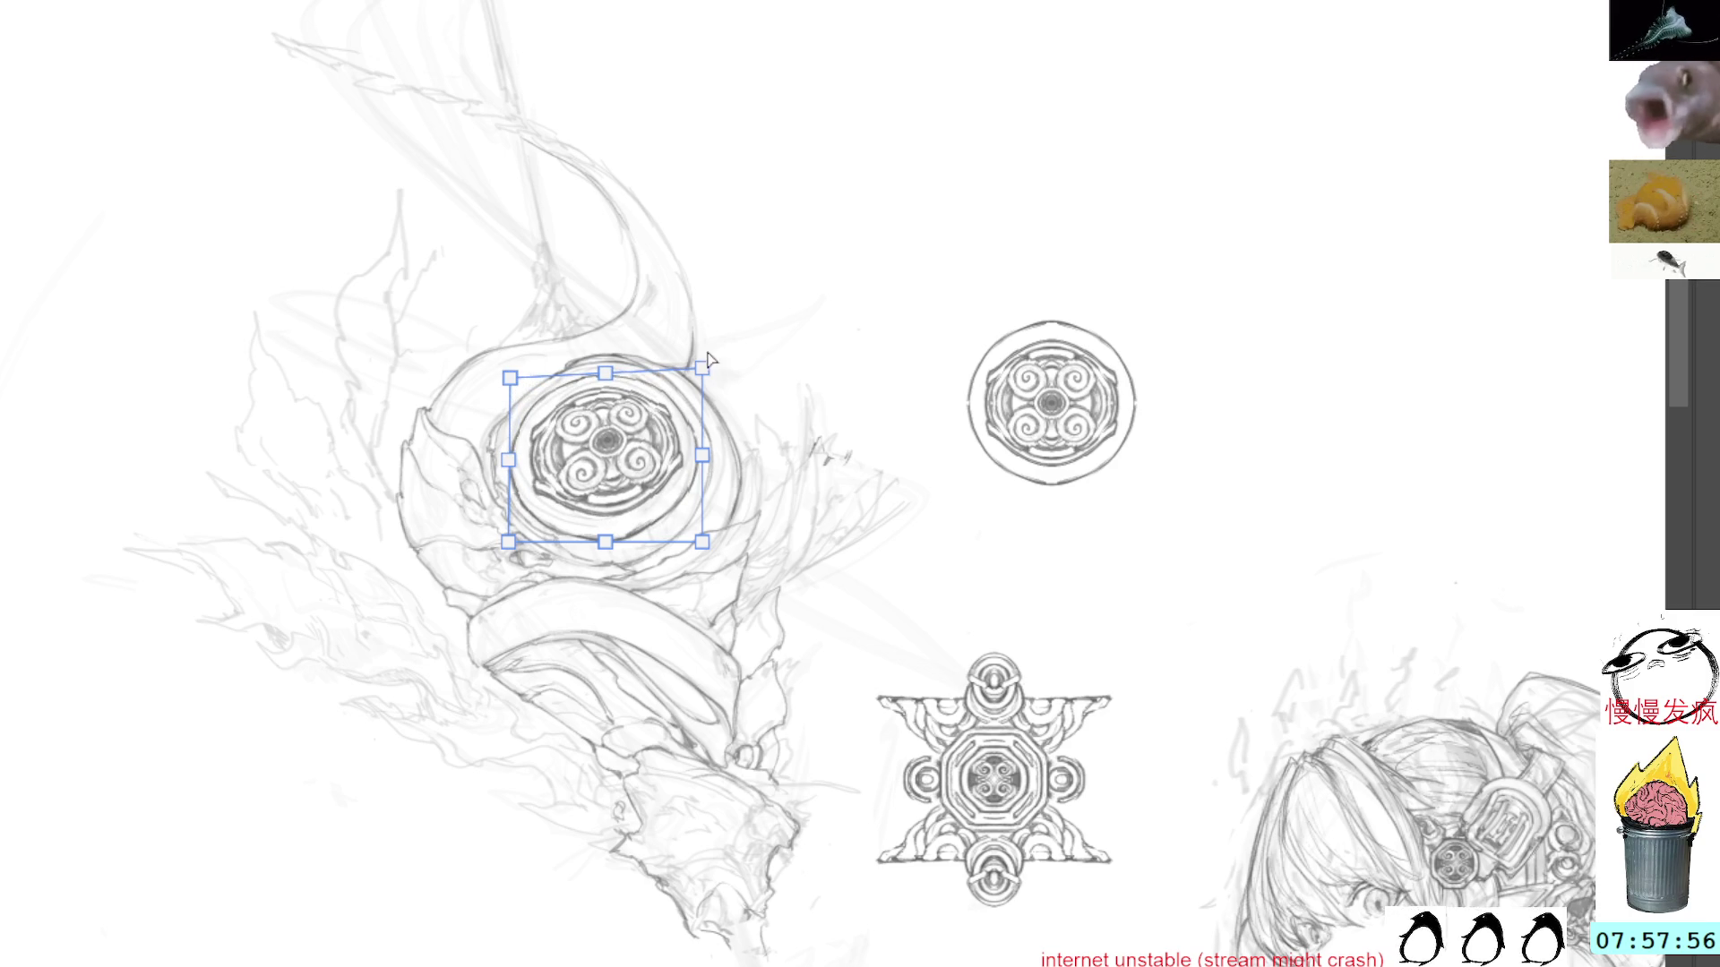
pyautogui.moveTo(701, 367); pyautogui.dragTo(694, 372)
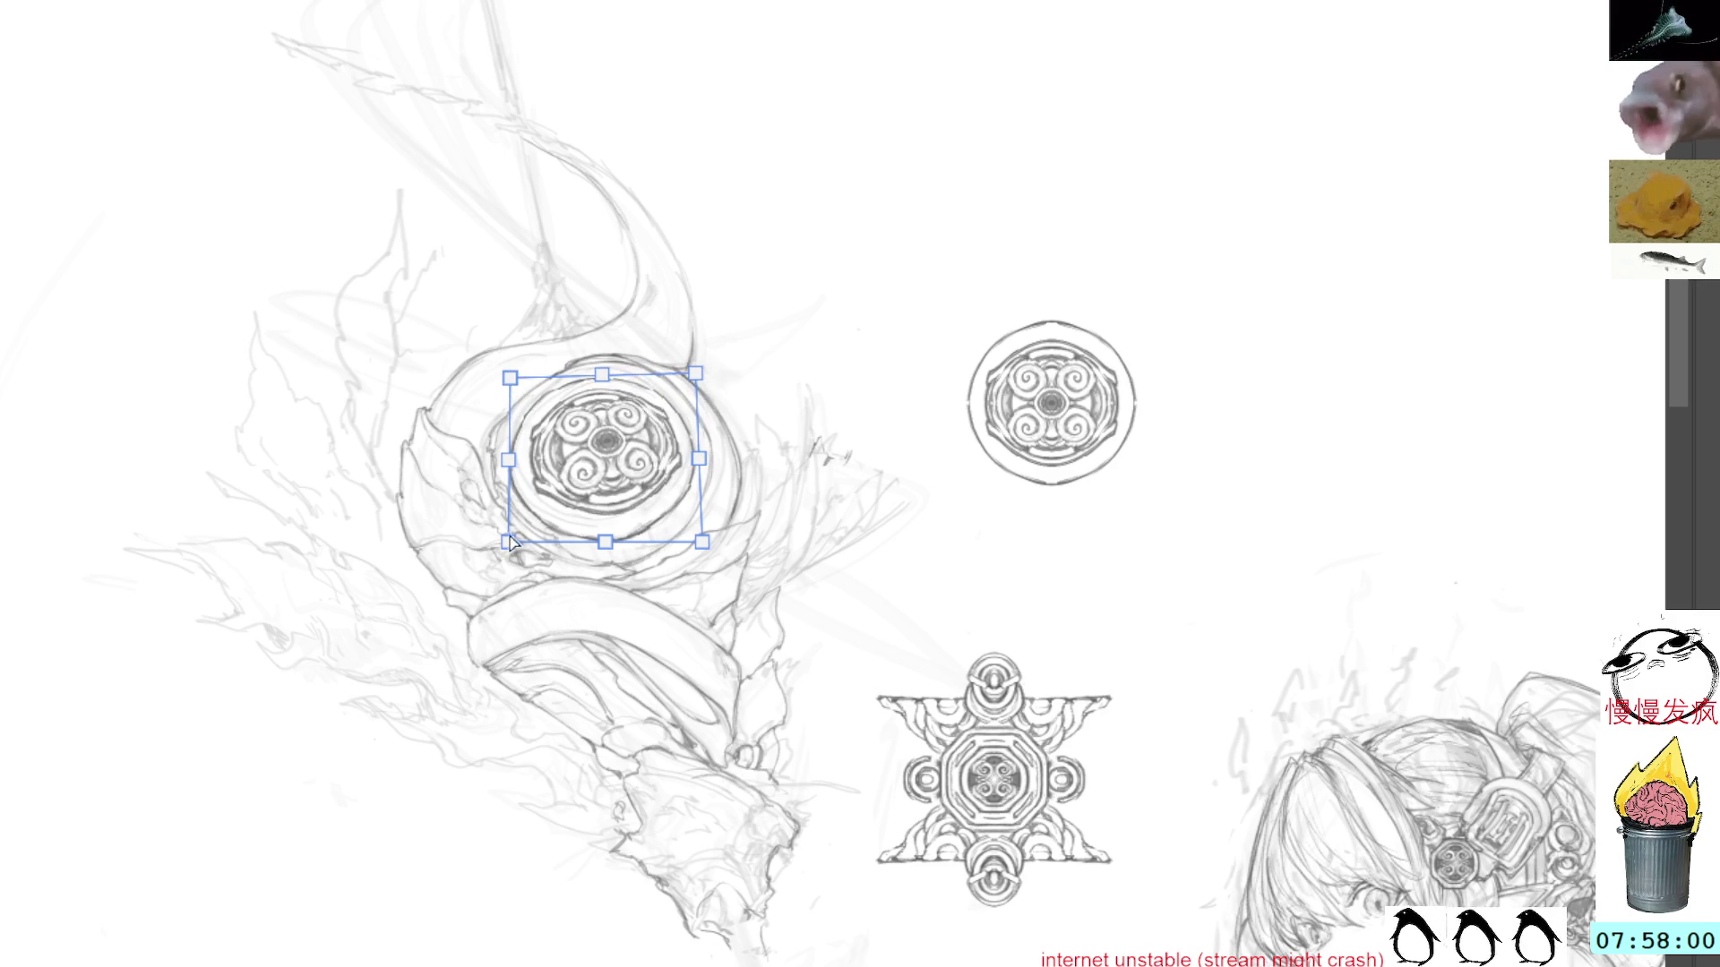
pyautogui.moveTo(510, 542); pyautogui.dragTo(512, 541)
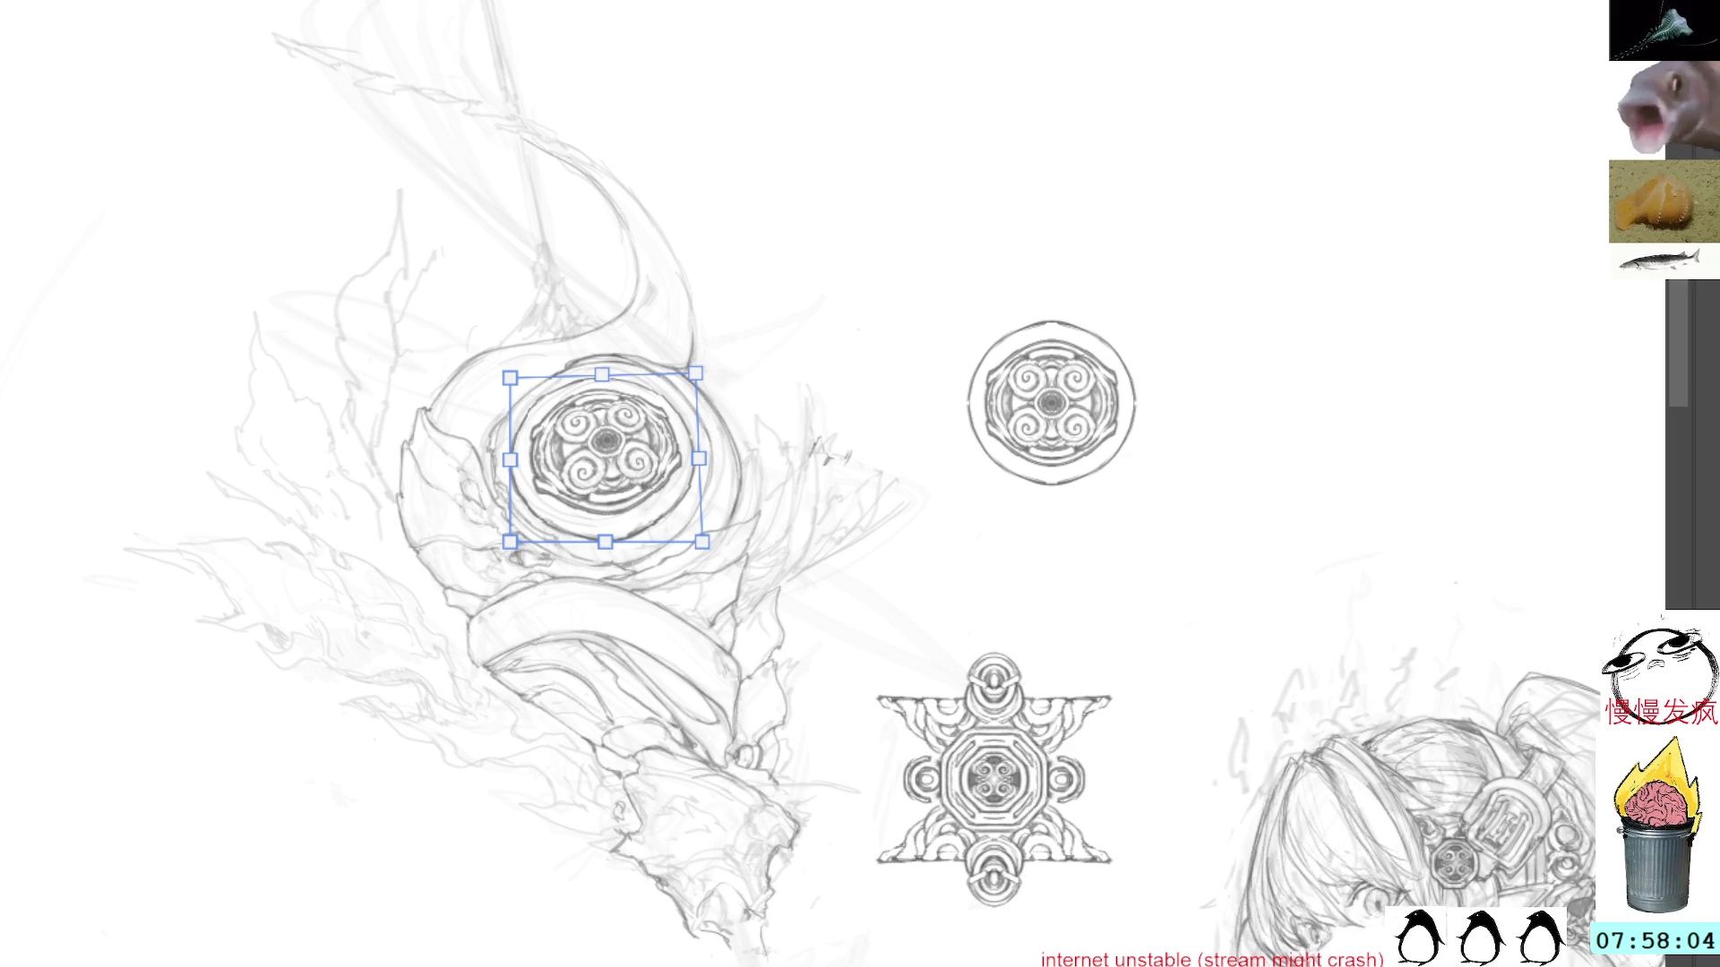
pyautogui.press('Return')
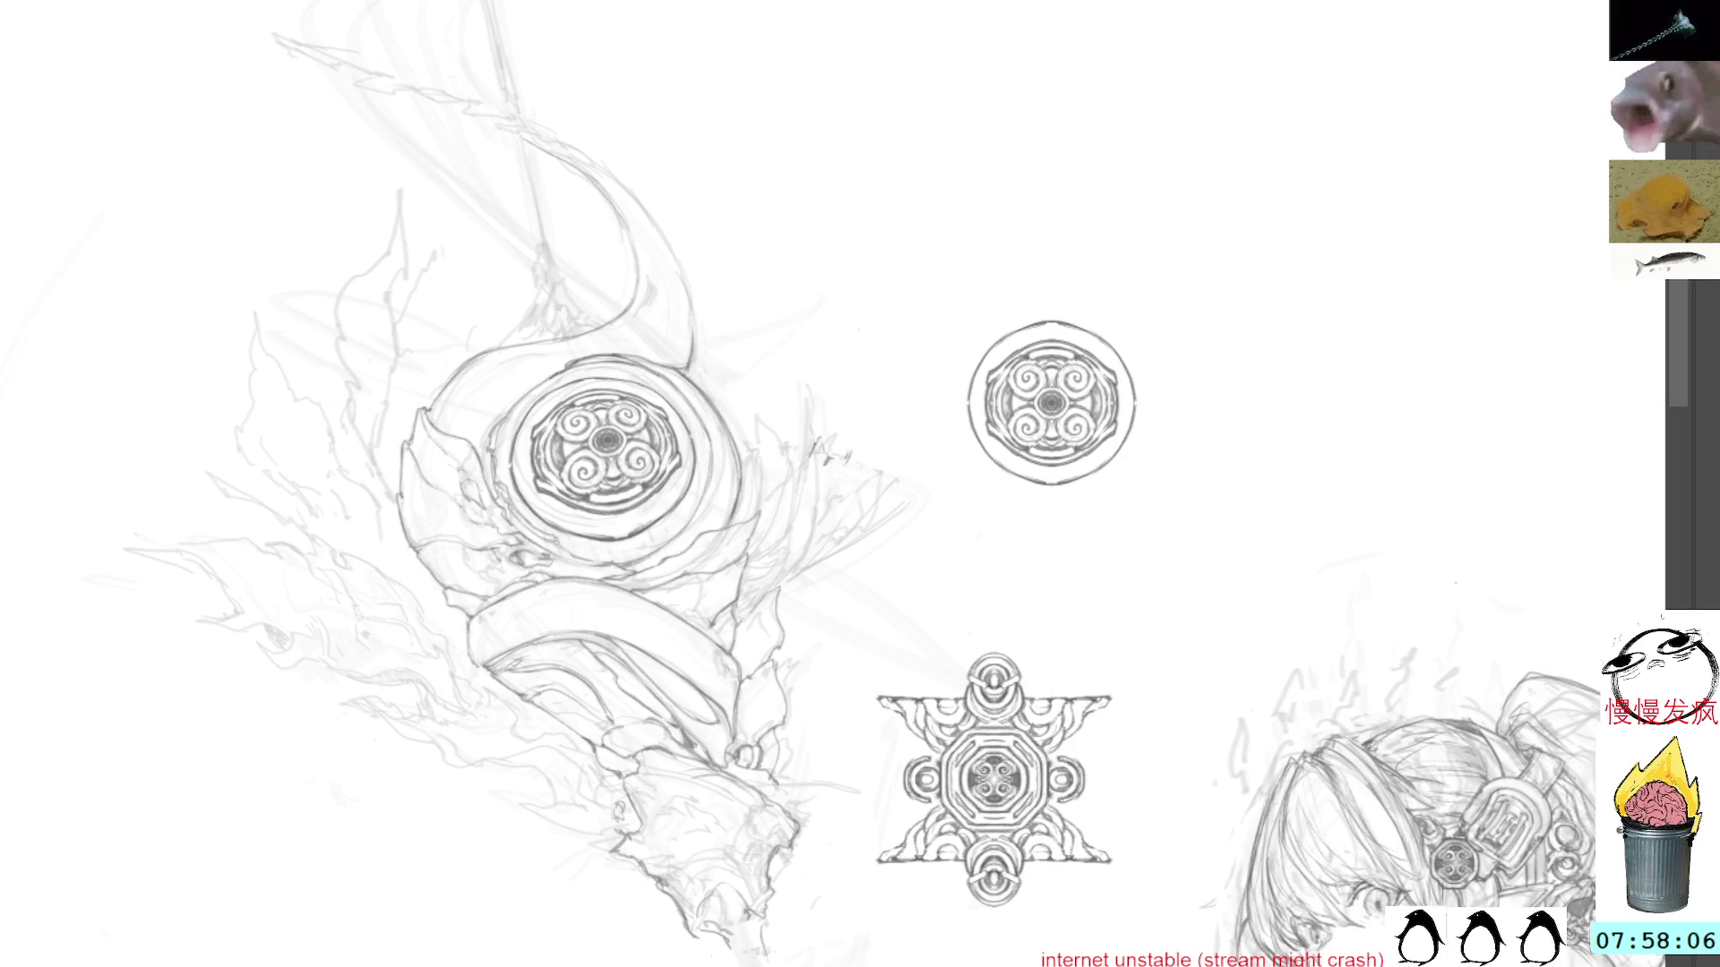
# Step: Show guides through the round ornament's centre, compare the centre hidden and shown, and nudge it right
pyautogui.hotkey('ctrl', ';')
pyautogui.hotkey('ctrl', ';')
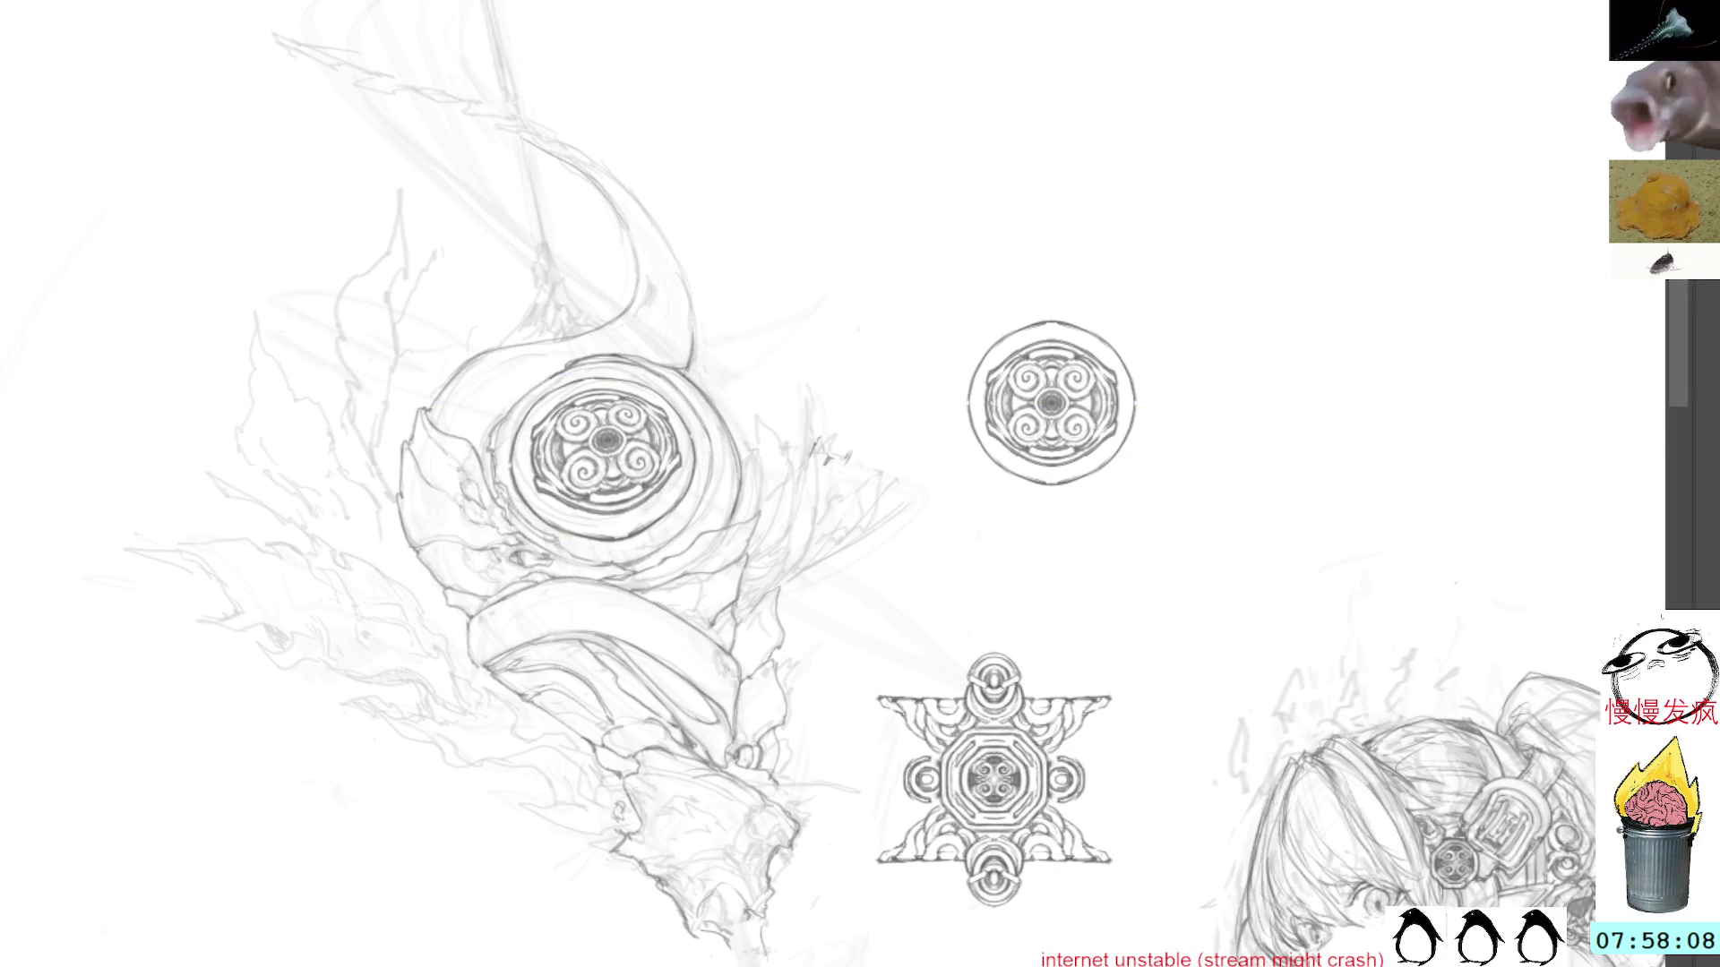
pyautogui.hotkey('ctrl', 'z')
pyautogui.hotkey('ctrl', 'shift', 'z')
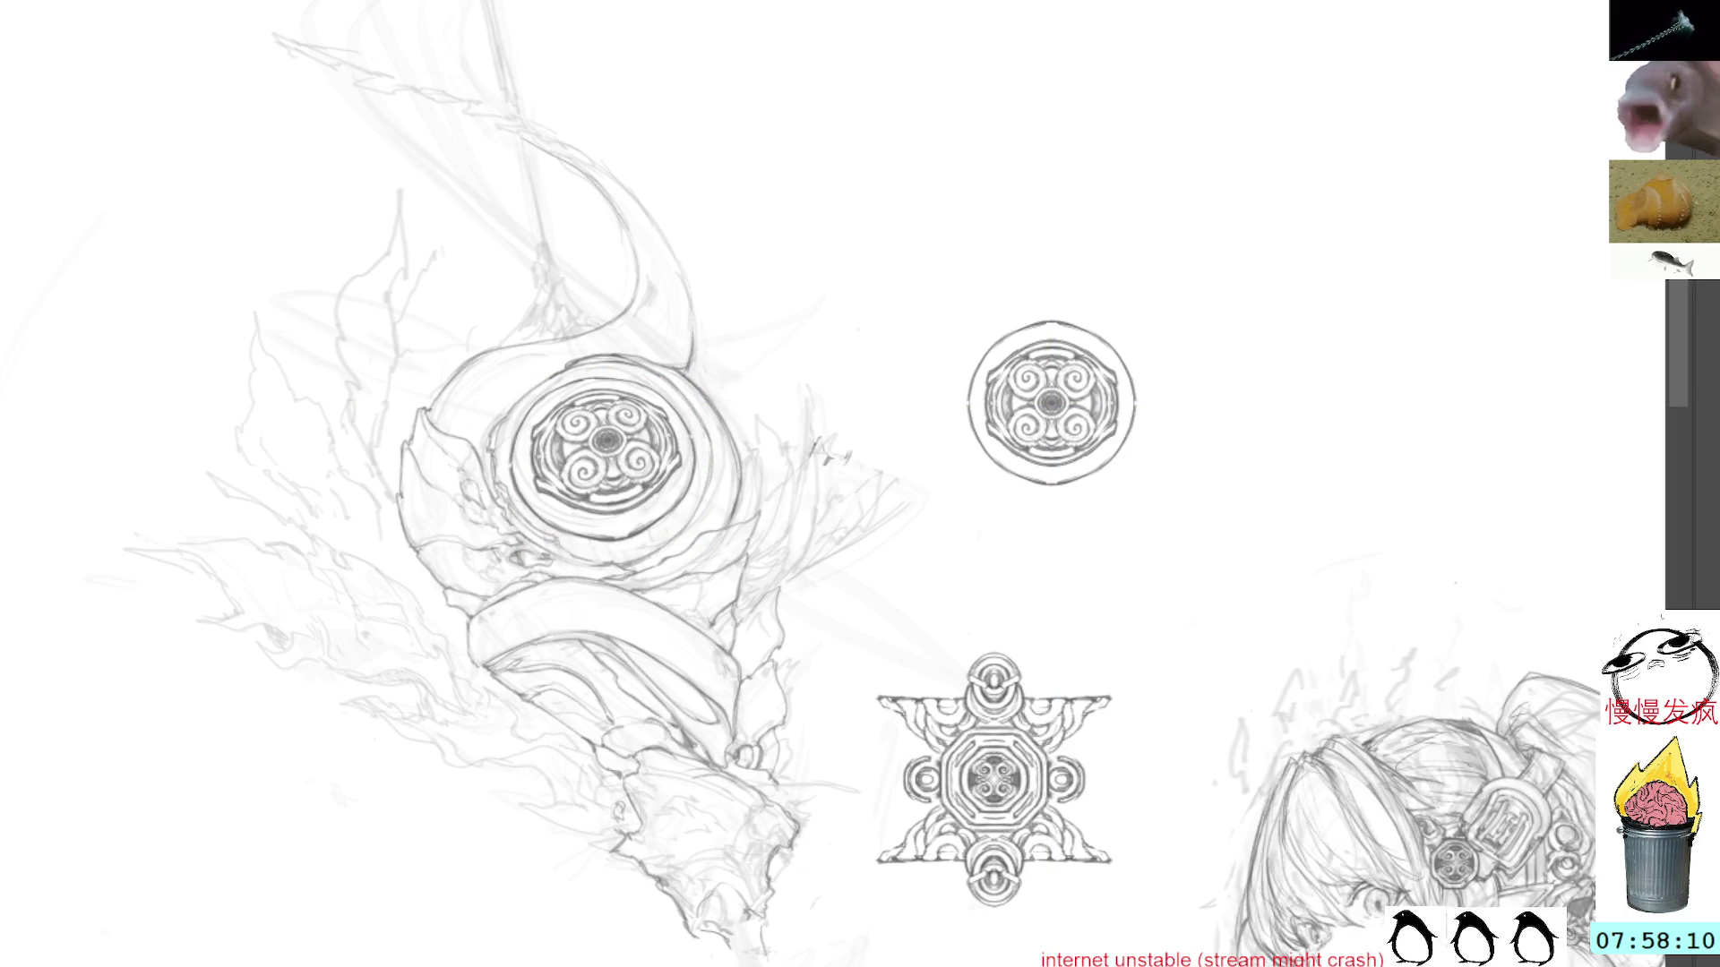
pyautogui.hotkey('ctrl', 'z')
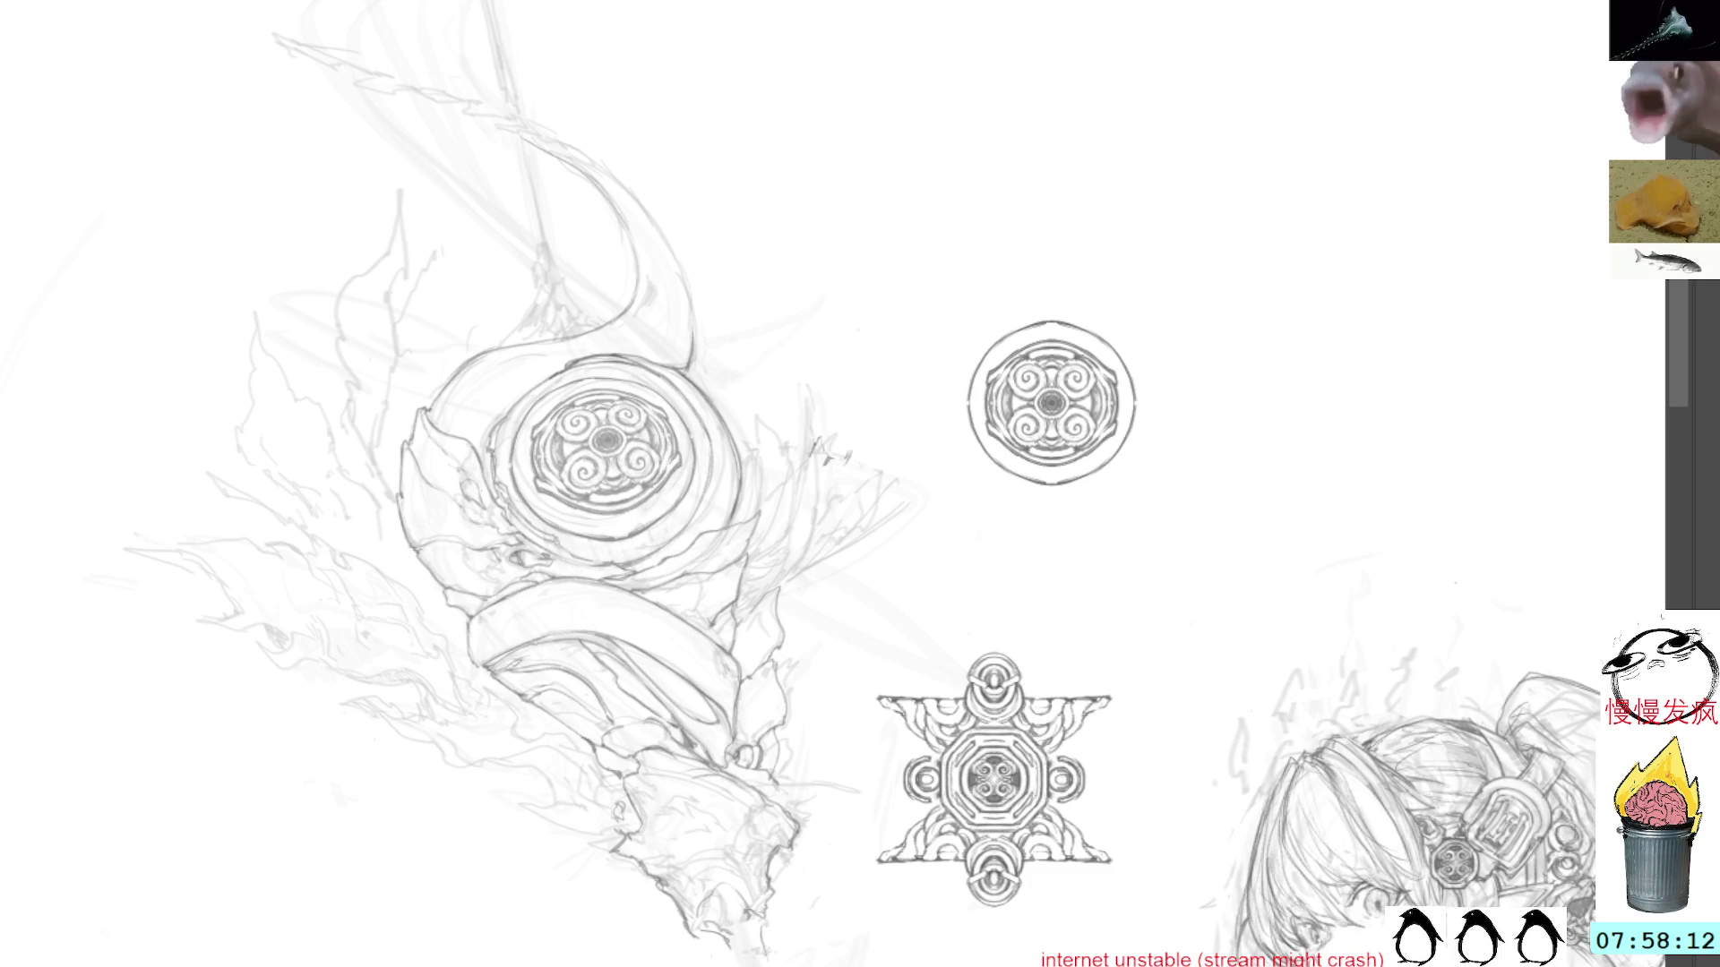
pyautogui.hotkey('ctrl', 'shift', 'z')
pyautogui.hotkey('ctrl', 'z')
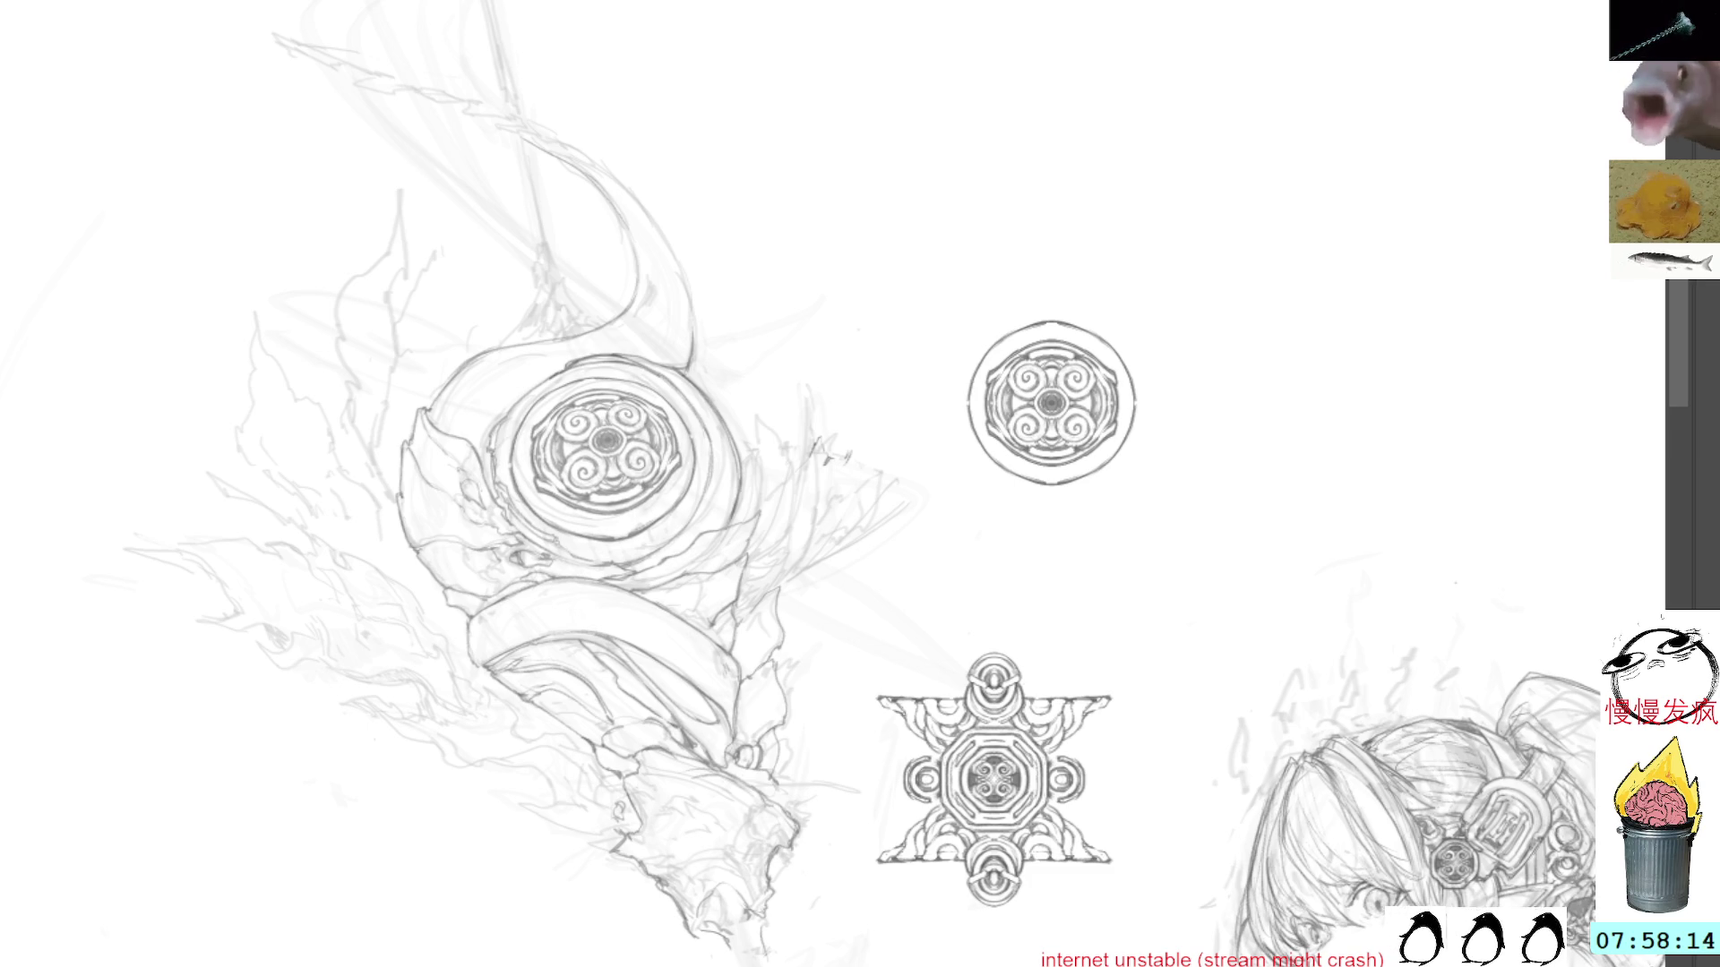
pyautogui.hotkey('ctrl', 'shift', 'z')
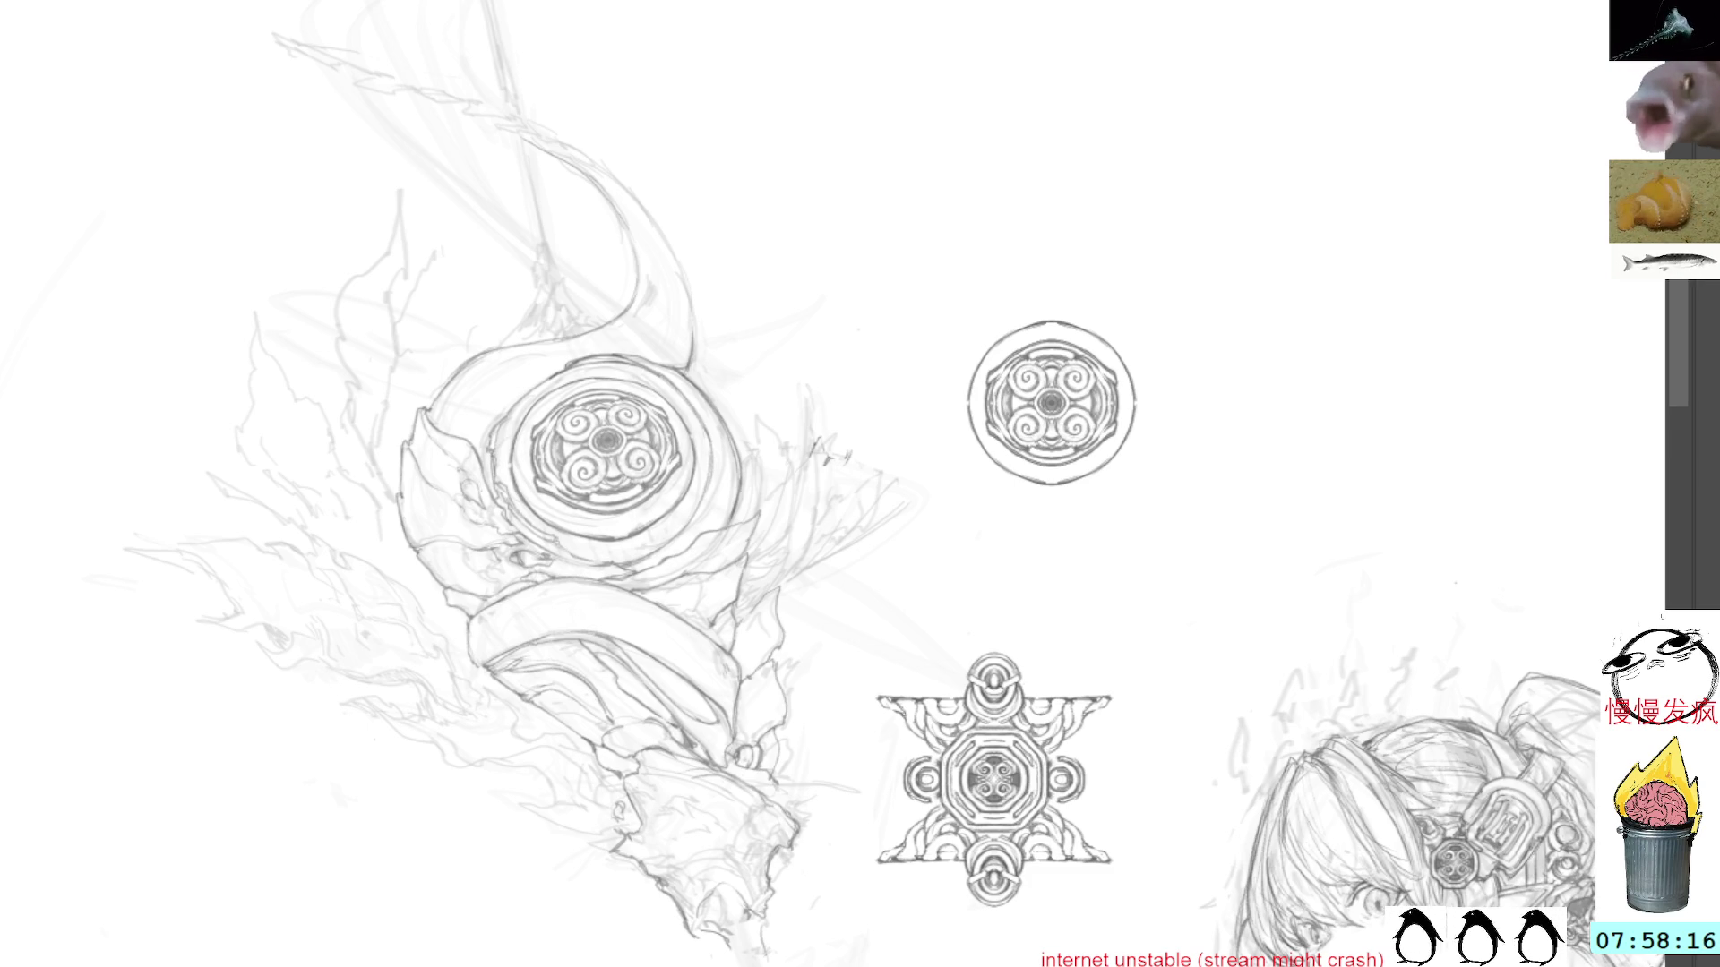
pyautogui.hotkey('ctrl', 't')
pyautogui.press('Right')
pyautogui.press('Right')
pyautogui.press('Right')
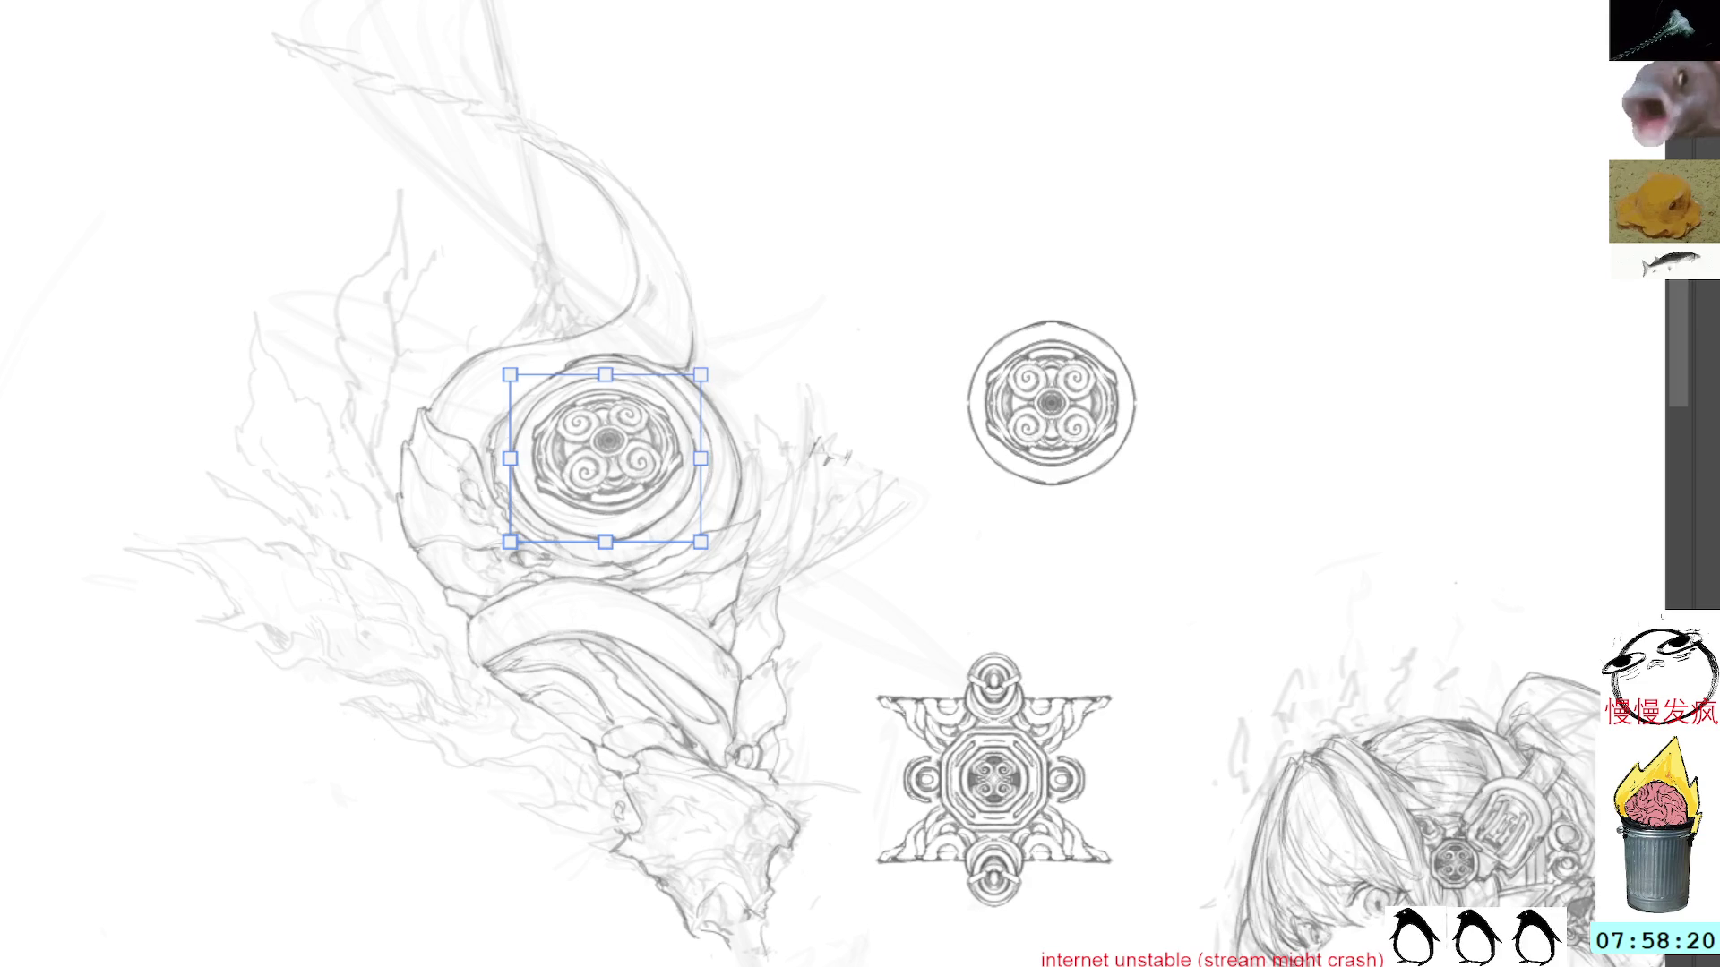
pyautogui.press('Return')
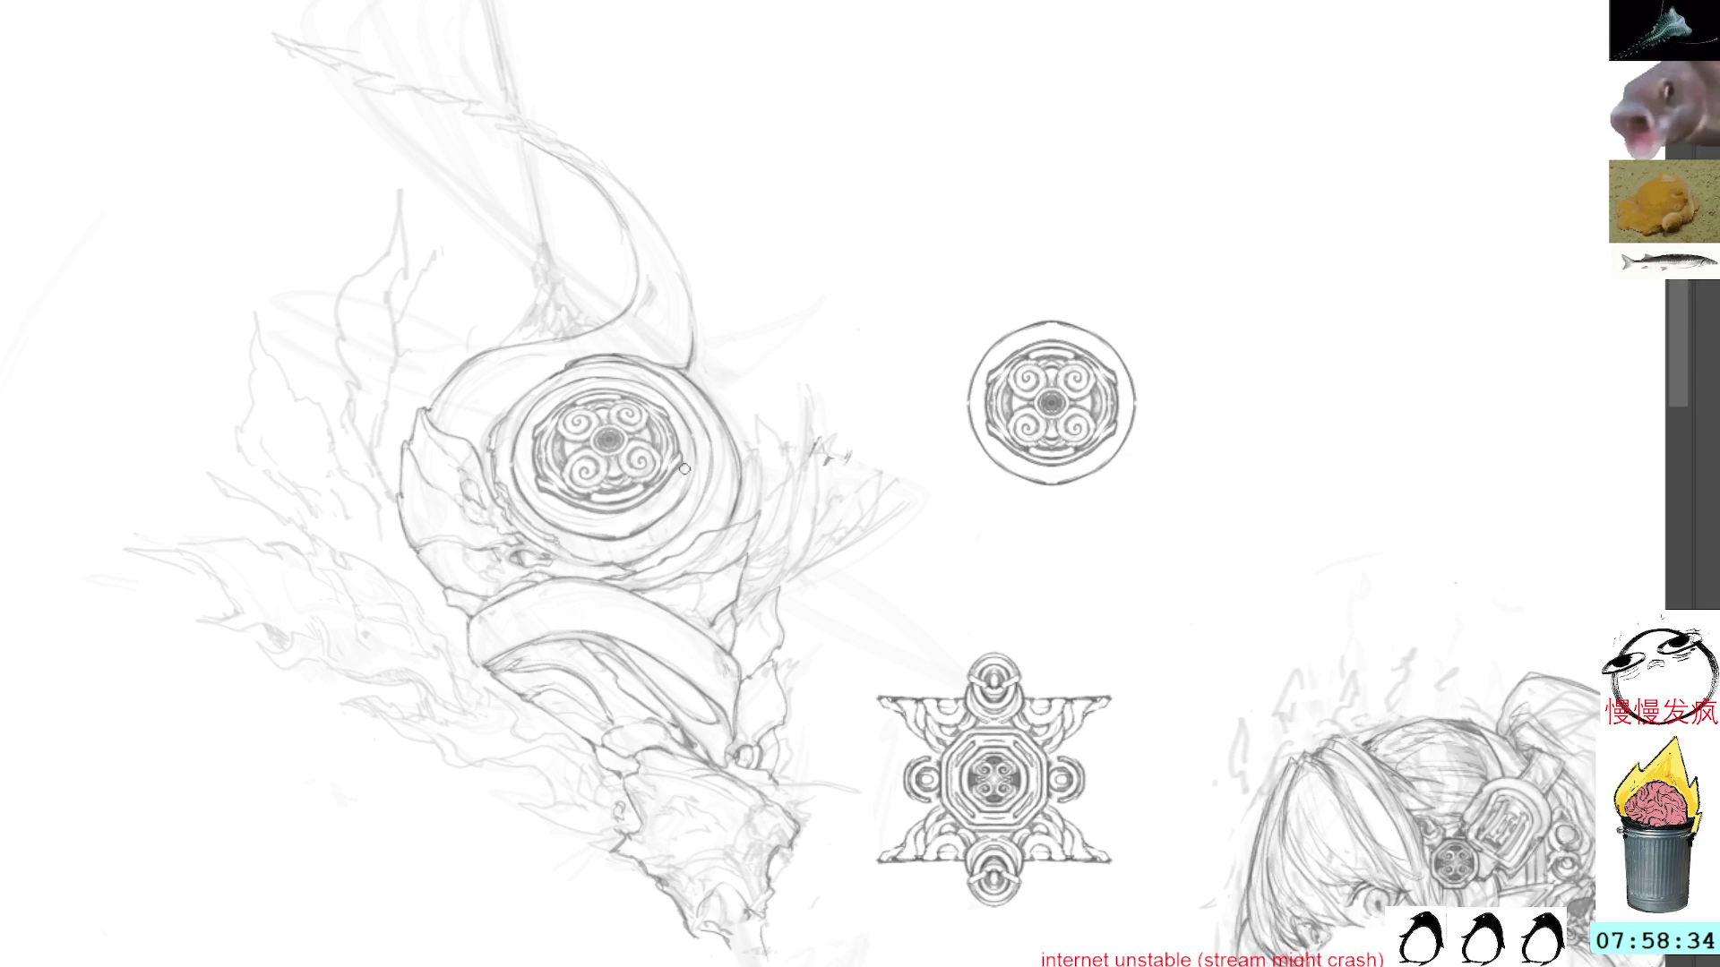
# Step: Rotate the view counterclockwise in stages until the creature's staff lies nearly horizontal
pyautogui.press('r')
pyautogui.moveTo(910, 219); pyautogui.dragTo(756, 207)
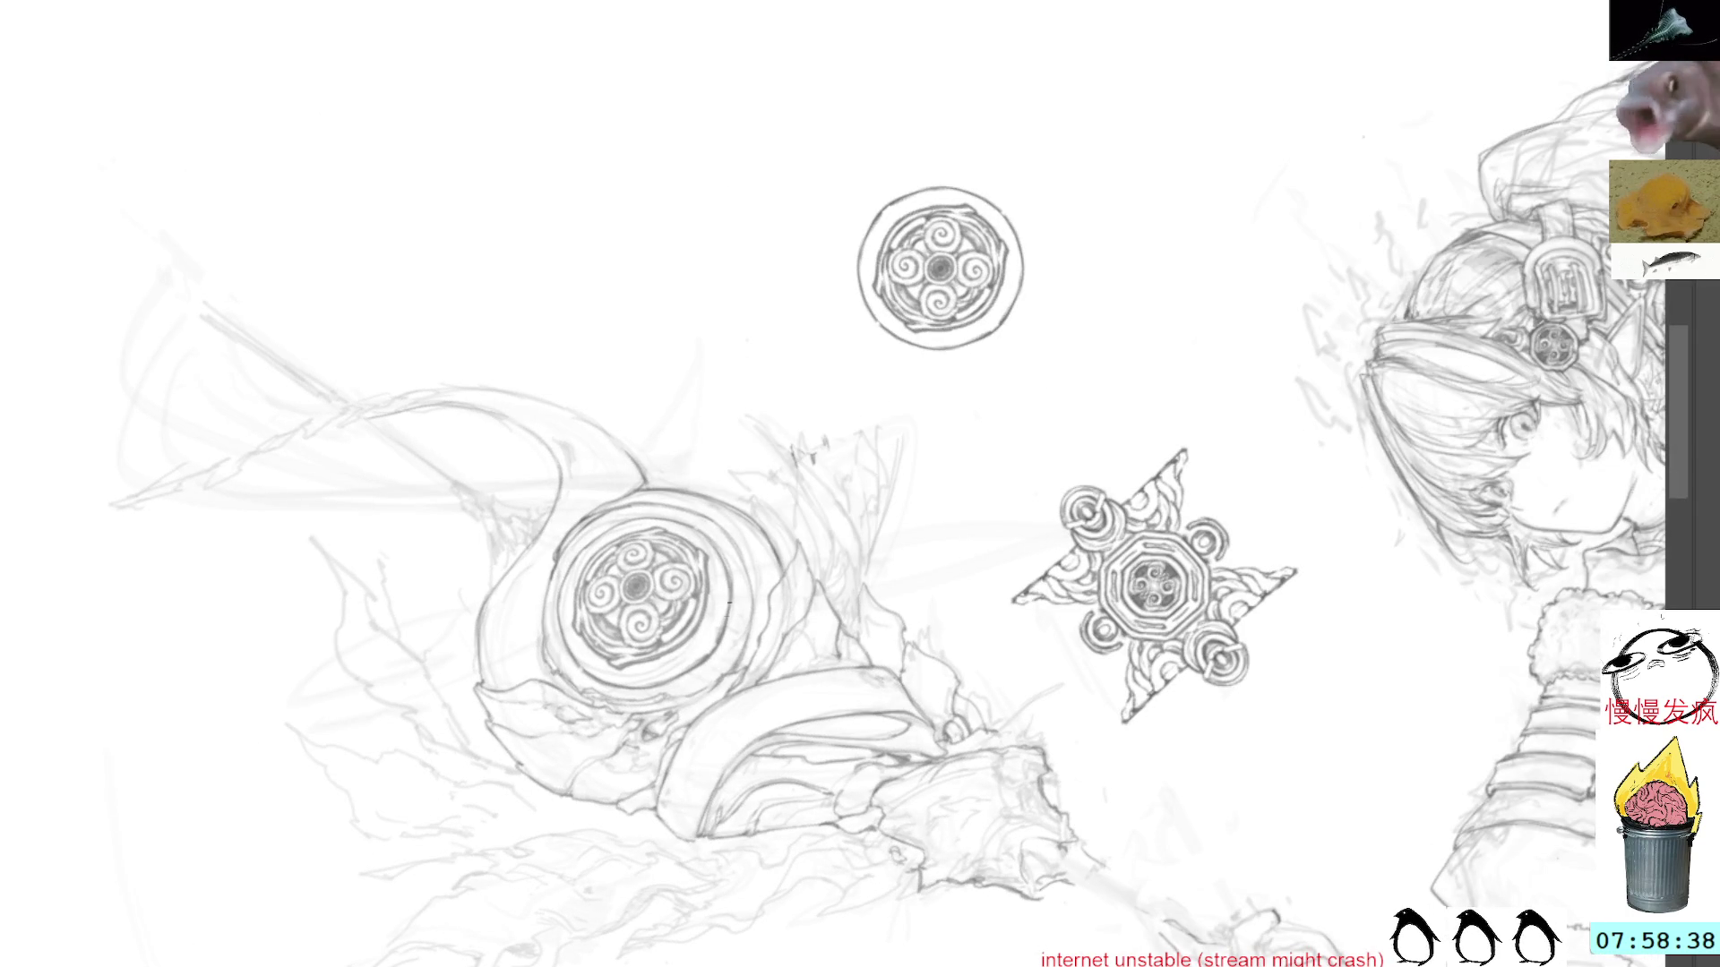
pyautogui.press('r')
pyautogui.moveTo(822, 222)
pyautogui.mouseDown()
pyautogui.moveTo(804, 221)
pyautogui.moveTo(752, 322)
pyautogui.moveTo(758, 423)
pyautogui.mouseUp()
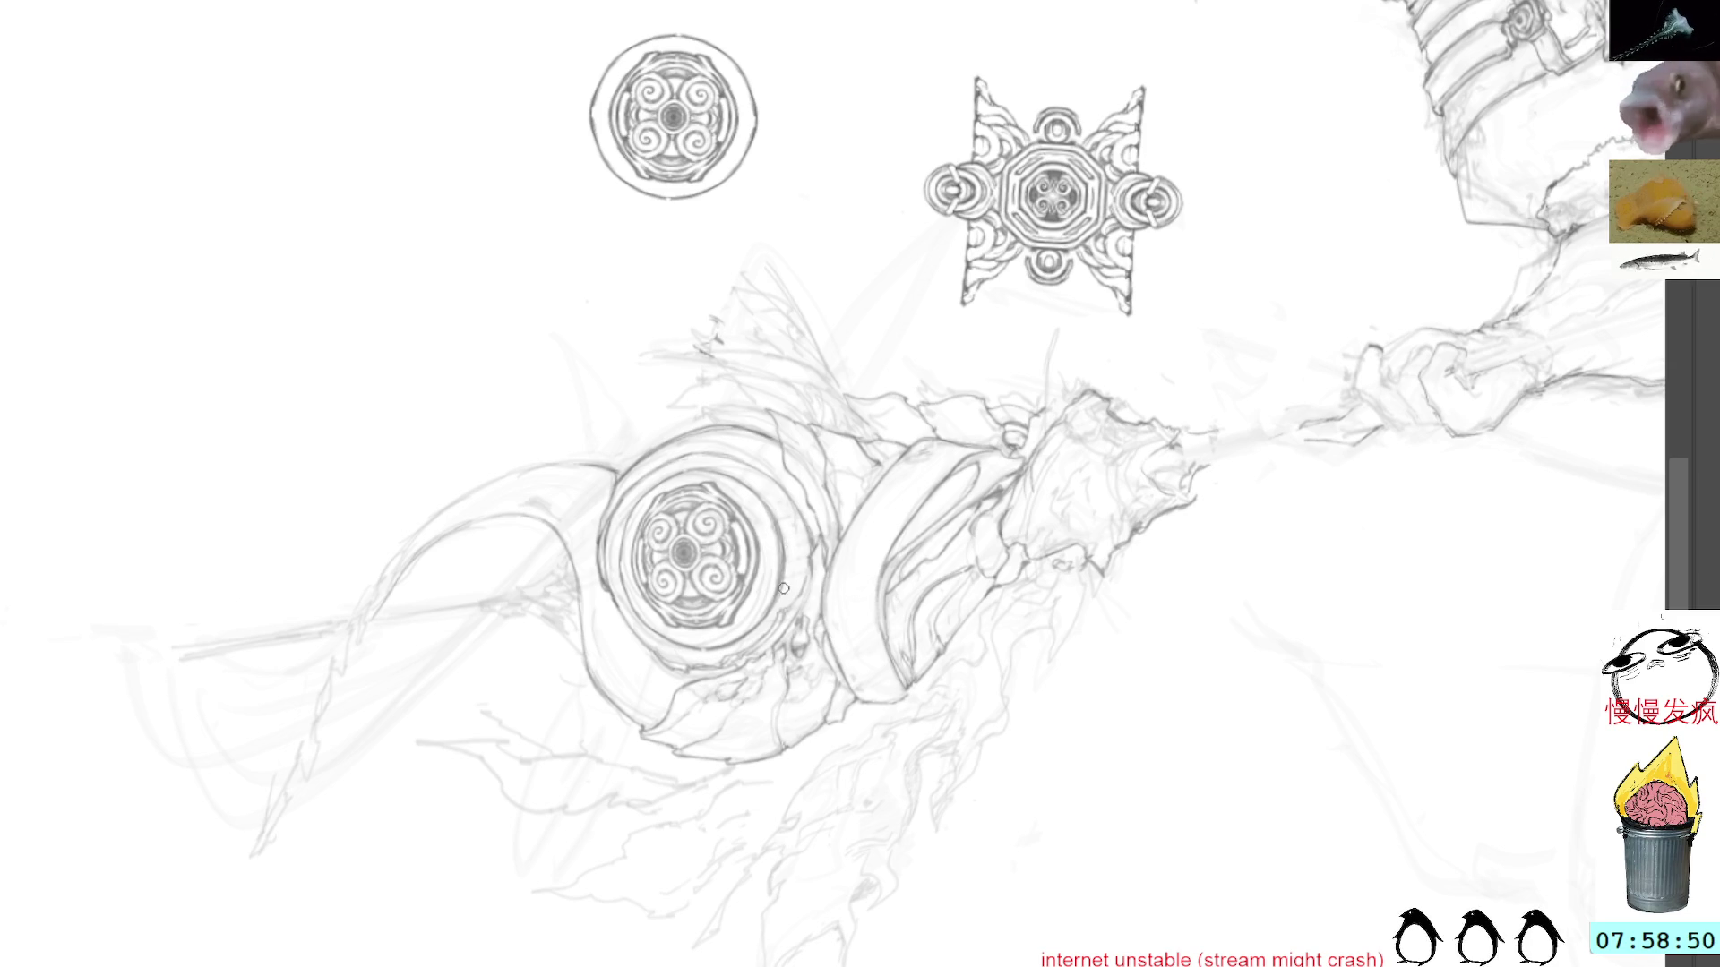
pyautogui.press('-')
pyautogui.press('-')
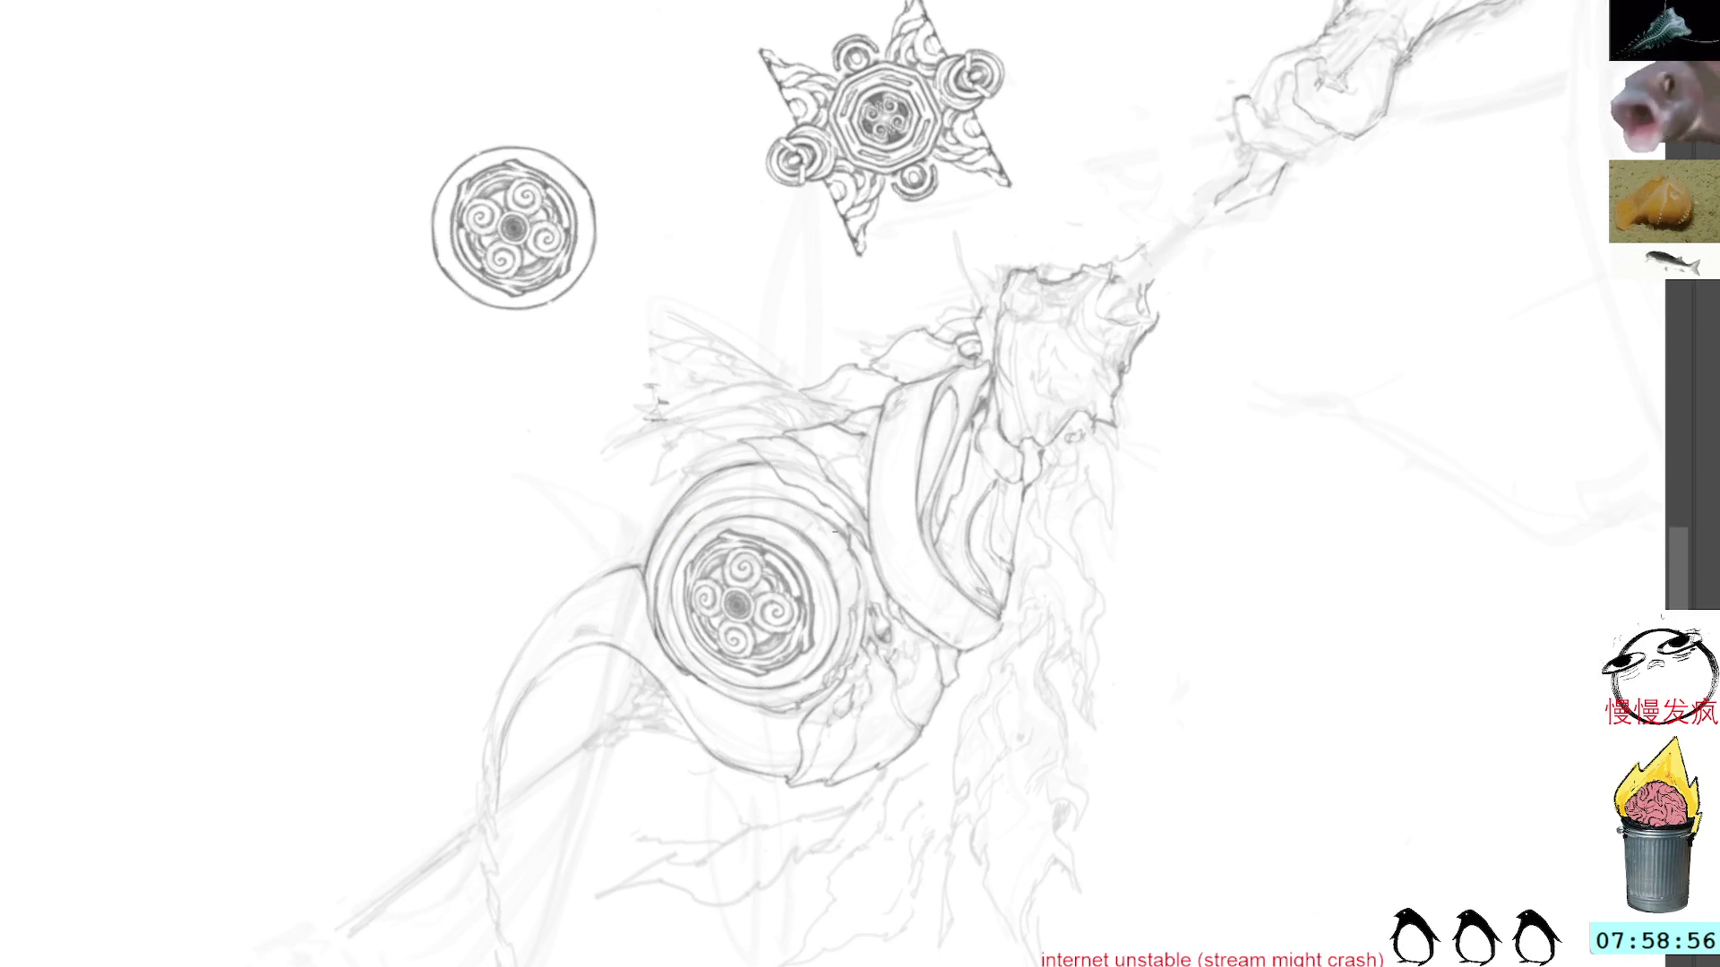
pyautogui.press('=')
pyautogui.press('=')
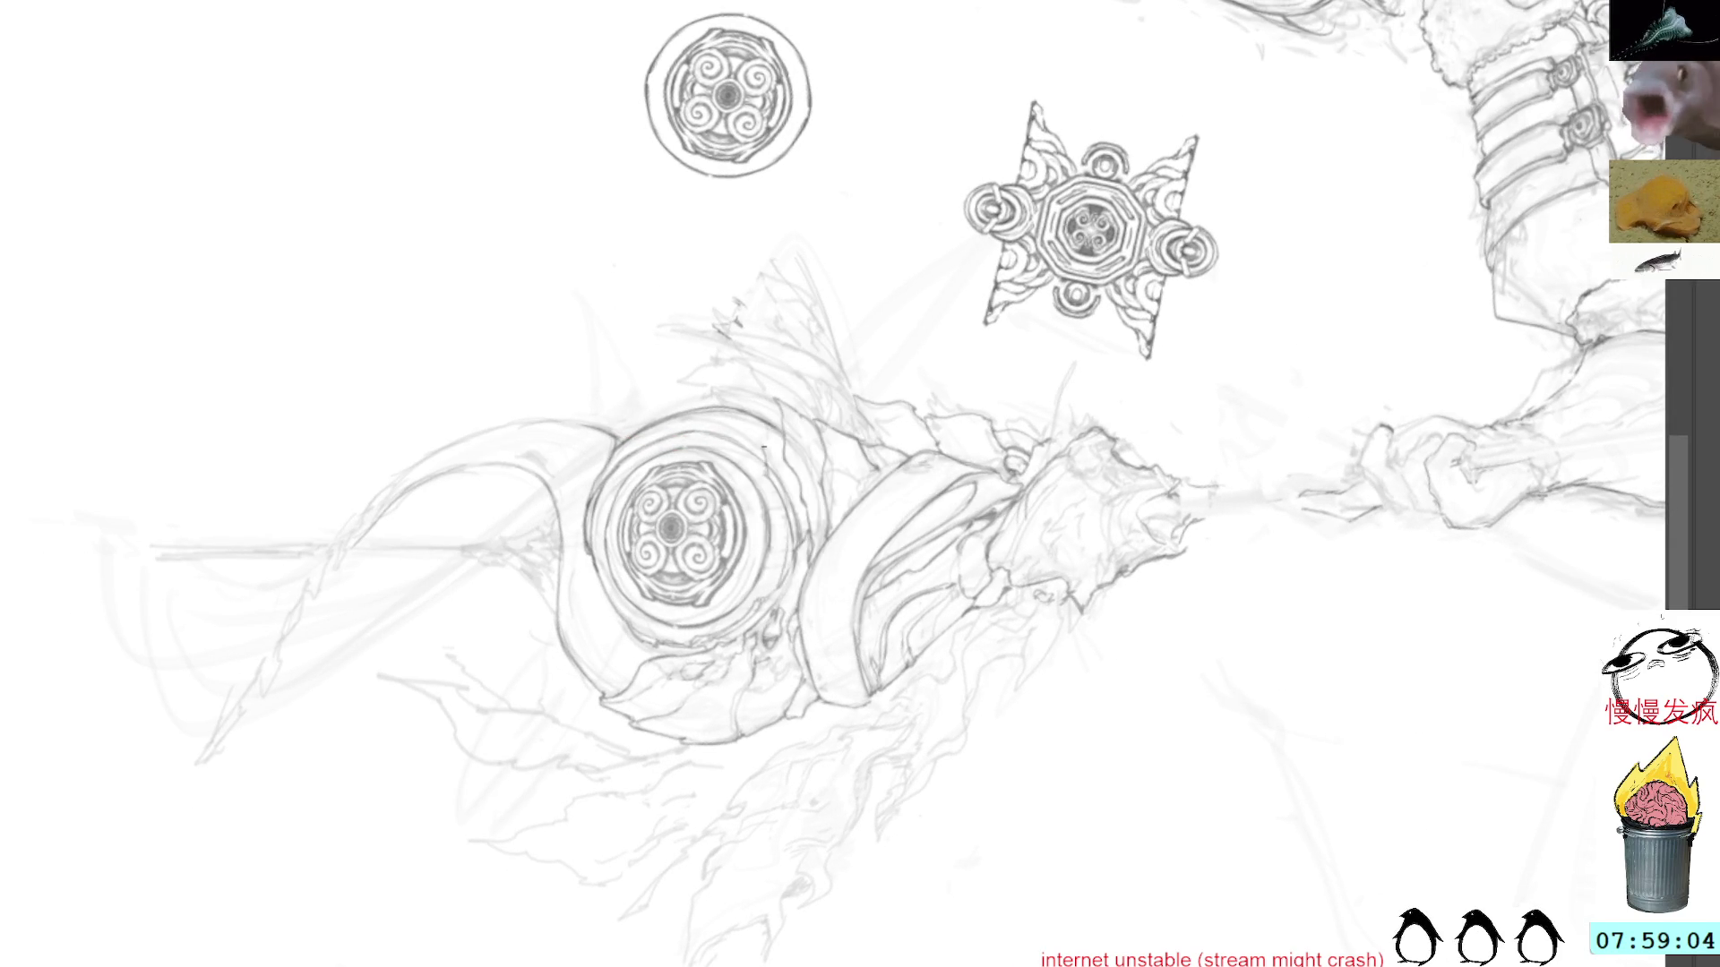
pyautogui.moveTo(919, 189); pyautogui.dragTo(950, 291)
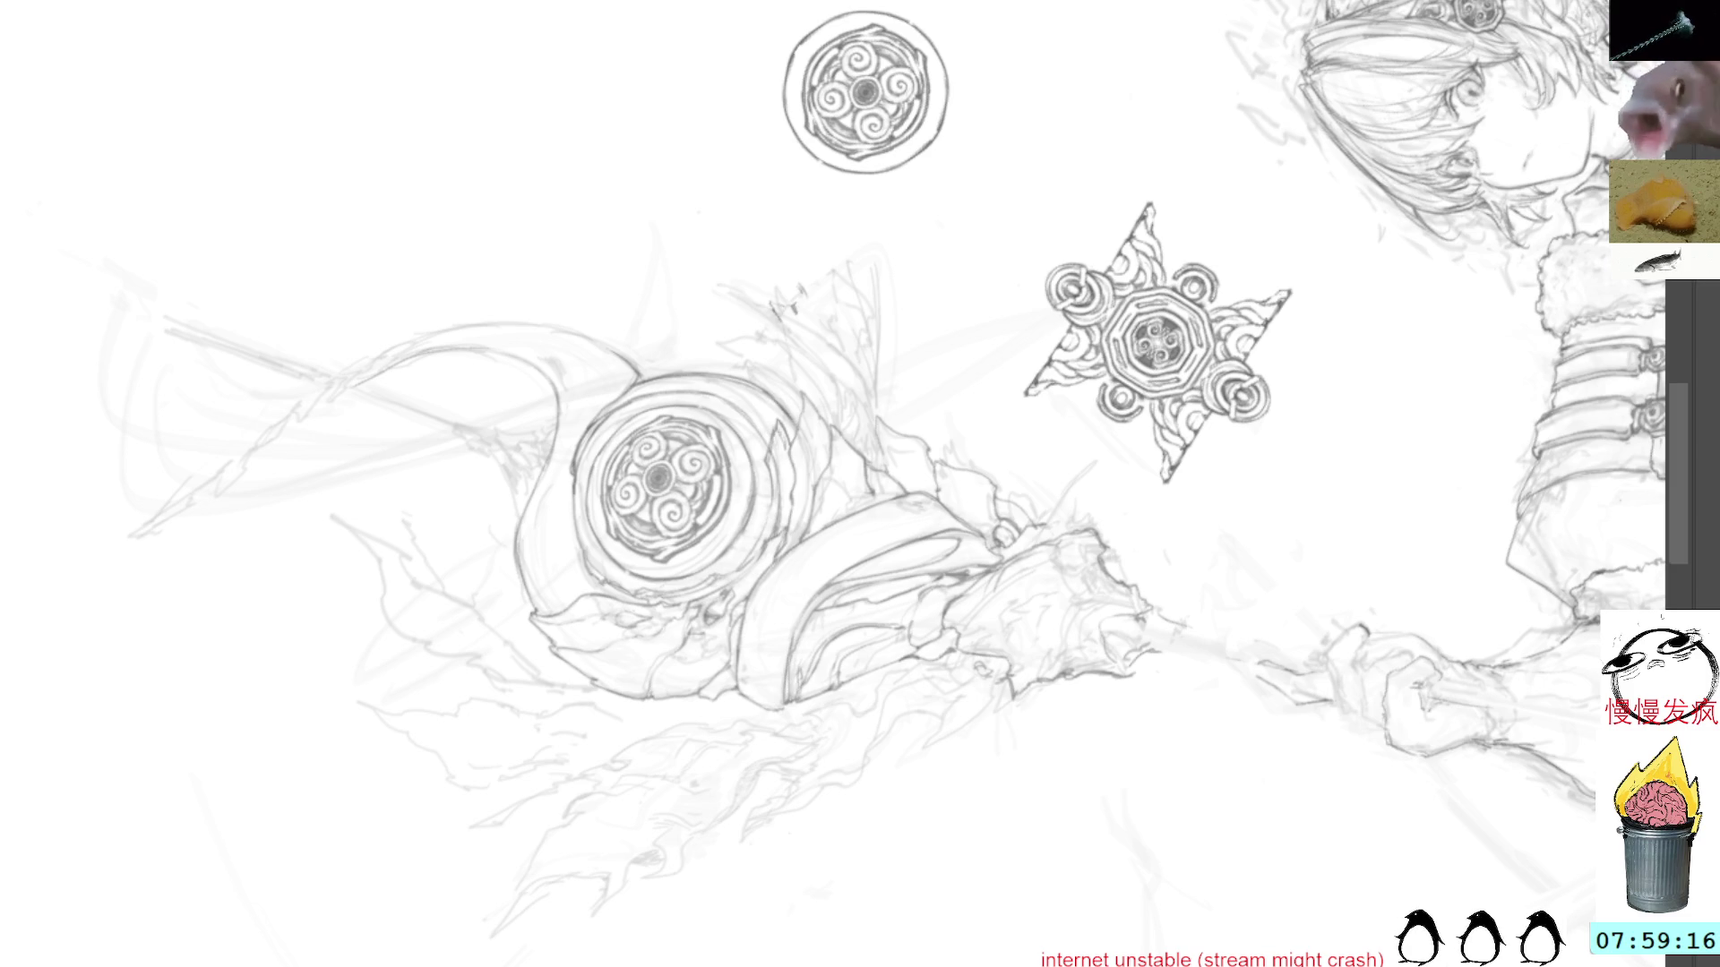
# Step: Toggle the centre ornament off and on, then rotate the view about 90° clockwise
pyautogui.hotkey('ctrl', 'z')
pyautogui.hotkey('ctrl', 'shift', 'z')
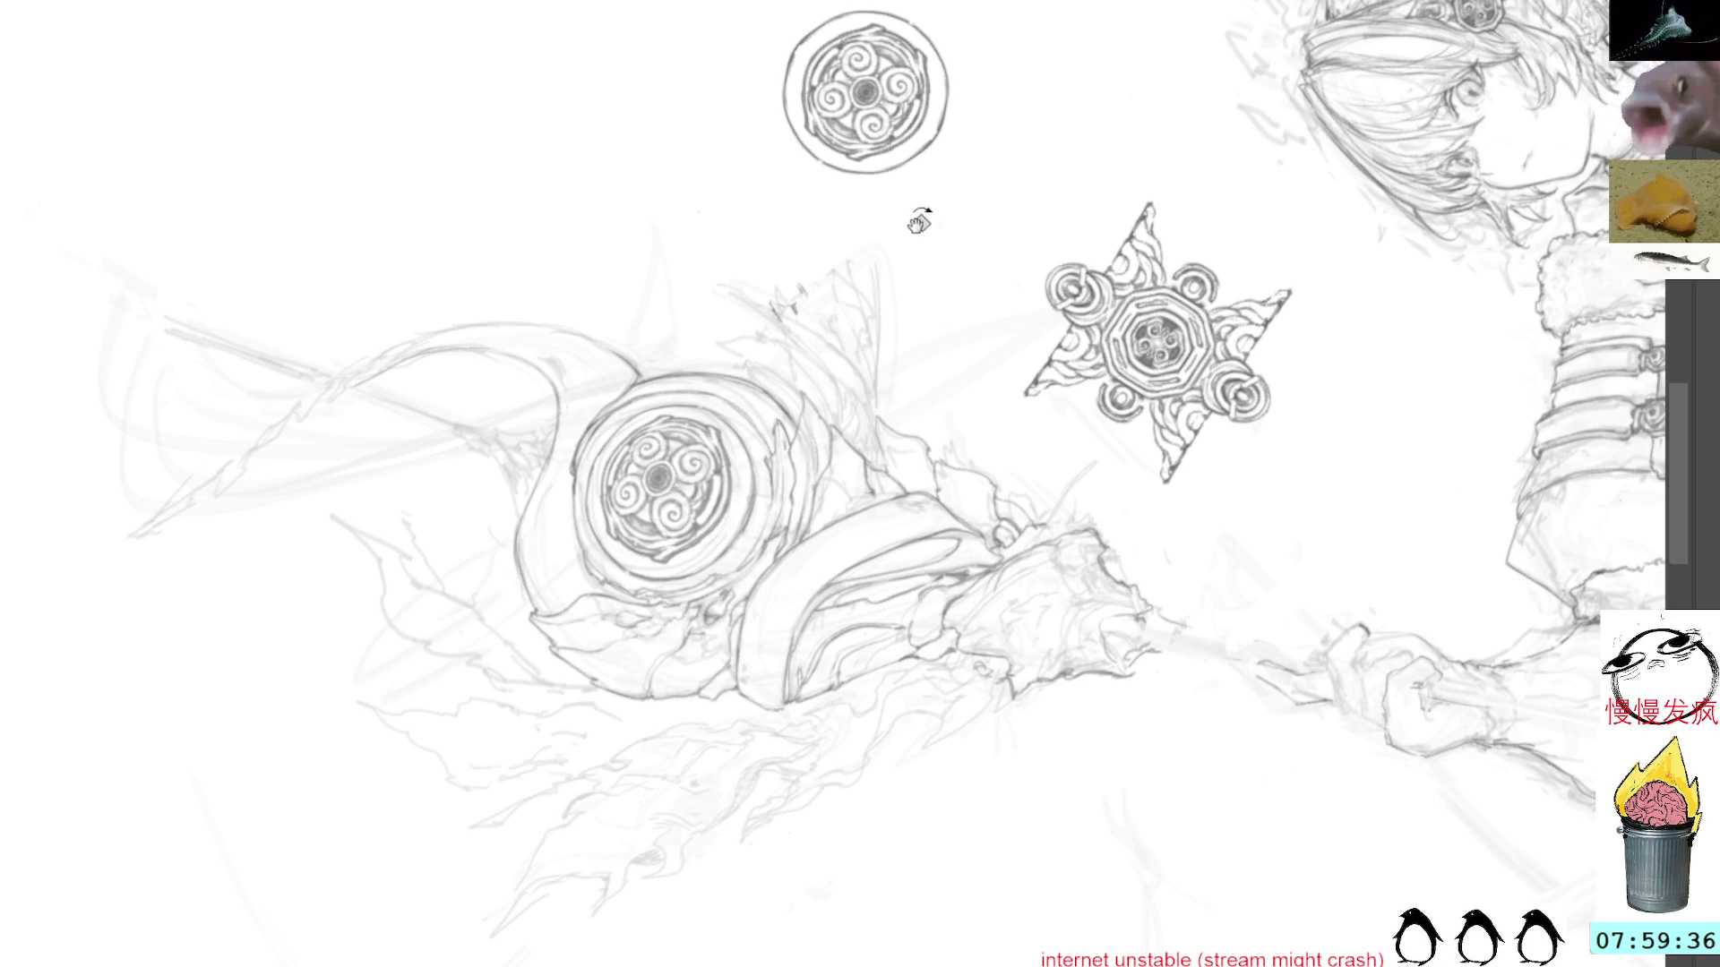
pyautogui.moveTo(932, 196)
pyautogui.mouseDown()
pyautogui.moveTo(1083, 186)
pyautogui.moveTo(1097, 475)
pyautogui.mouseUp()
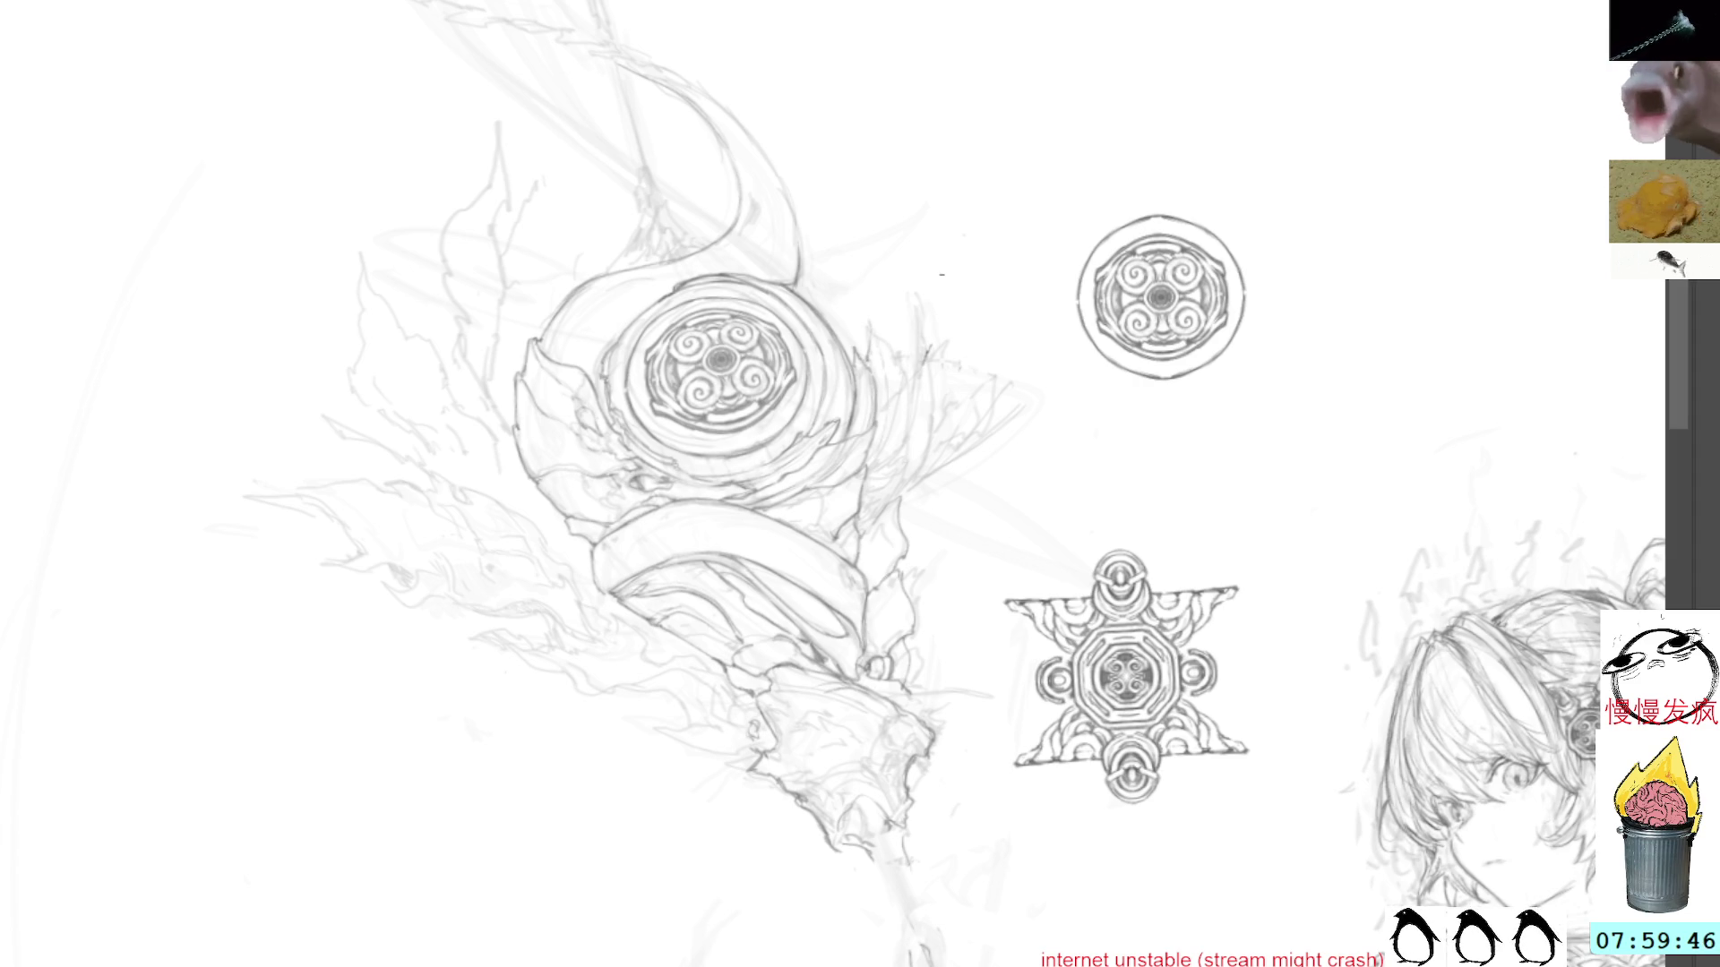
# Step: Rotate the view back upright and shift the medallions toward the upper left
pyautogui.moveTo(942, 274); pyautogui.dragTo(890, 196)
pyautogui.moveTo(905, 365)
pyautogui.mouseDown()
pyautogui.moveTo(927, 176)
pyautogui.moveTo(896, 316)
pyautogui.mouseUp()
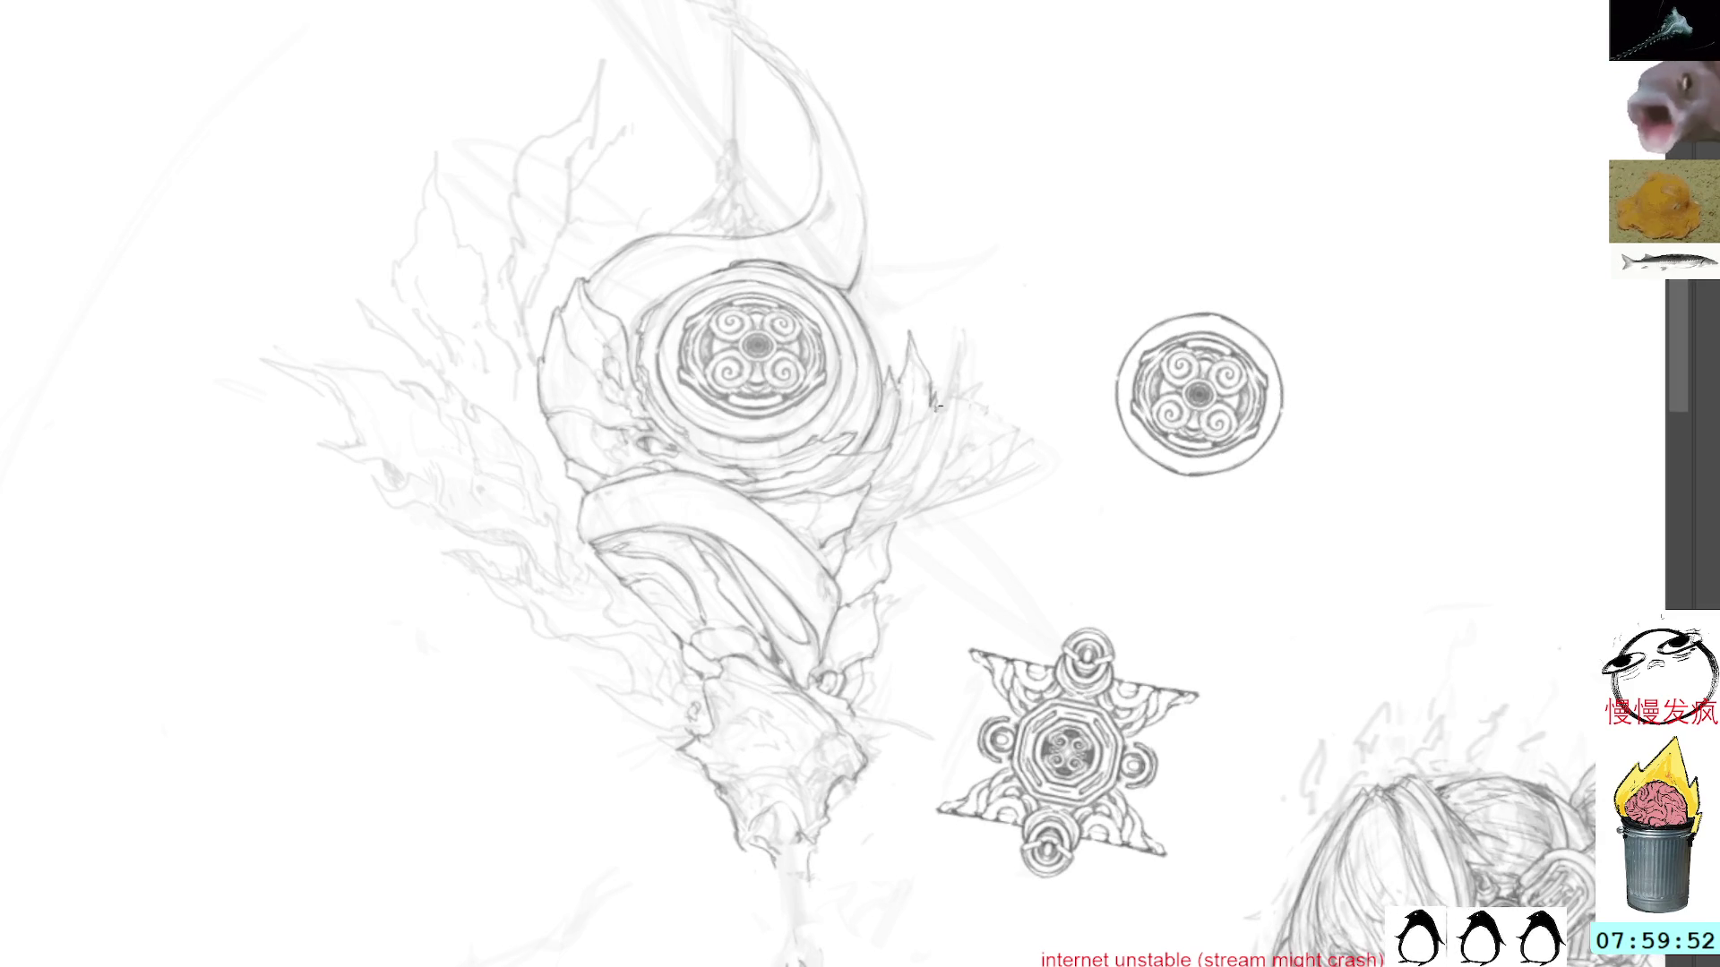
pyautogui.moveTo(1060, 188)
pyautogui.mouseDown()
pyautogui.moveTo(1033, 180)
pyautogui.moveTo(1072, 479)
pyautogui.moveTo(802, 445)
pyautogui.moveTo(810, 411)
pyautogui.moveTo(994, 284)
pyautogui.moveTo(970, 256)
pyautogui.mouseUp()
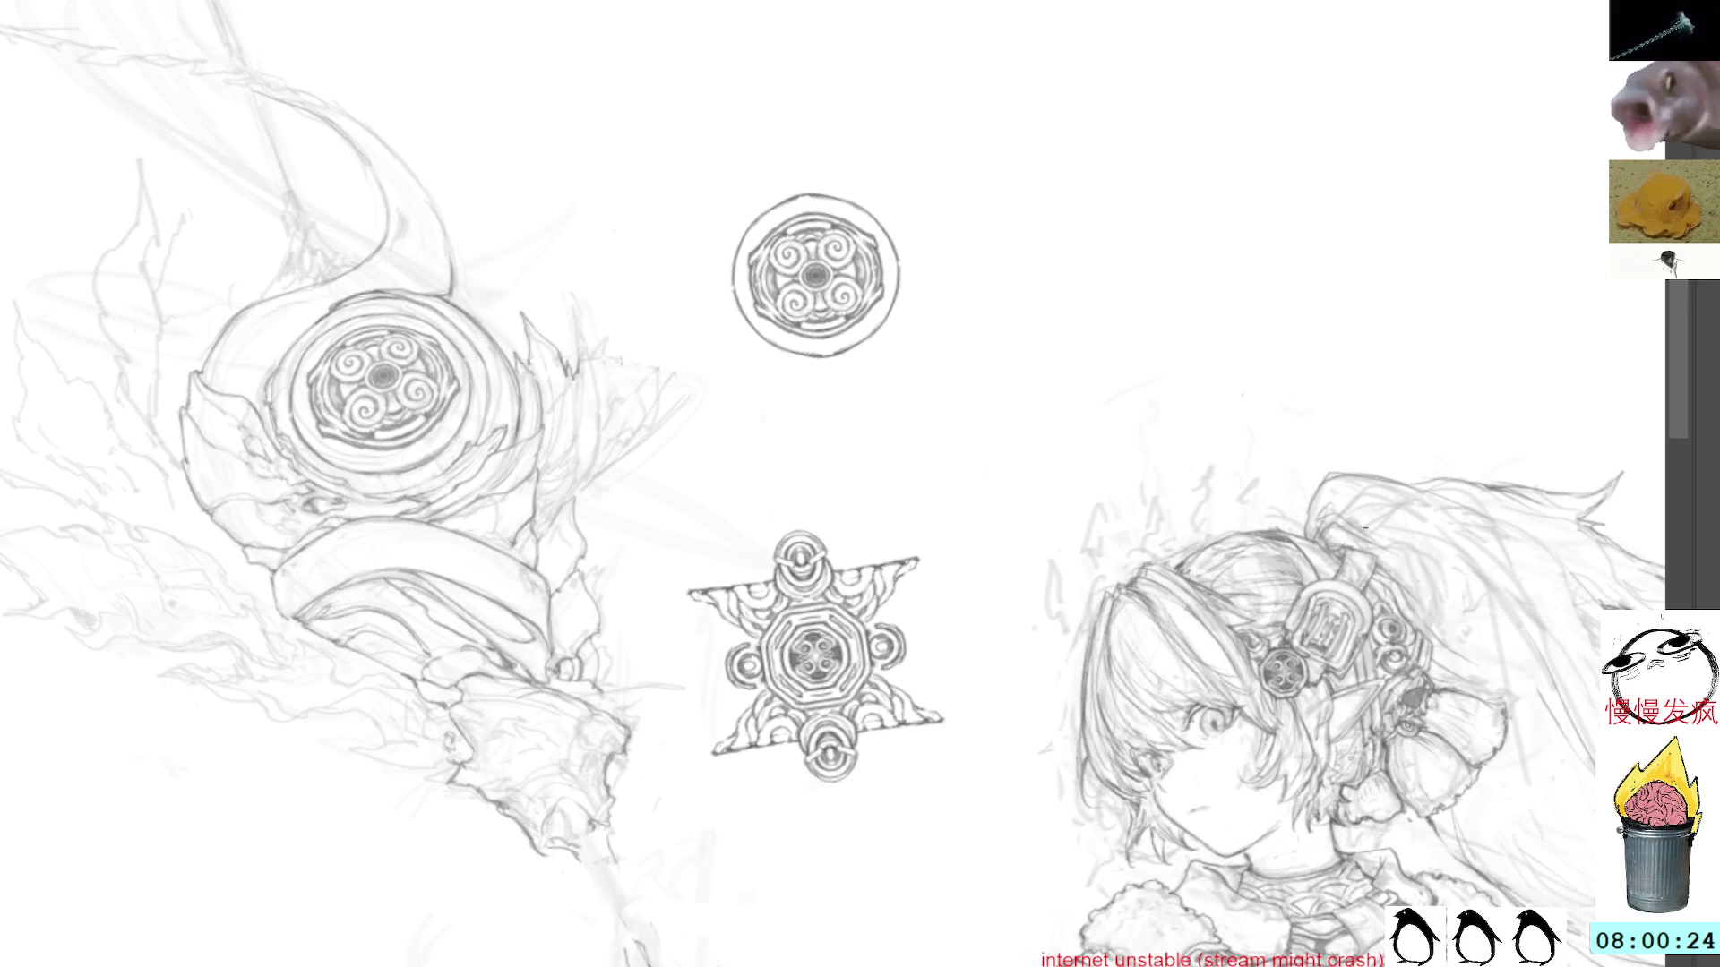
# Step: Pan the artwork up to frame the girl's face and switch to the eyedropper
pyautogui.moveTo(1339, 681)
pyautogui.mouseDown()
pyautogui.moveTo(1323, 634)
pyautogui.moveTo(1348, 372)
pyautogui.moveTo(1422, 430)
pyautogui.moveTo(710, 137)
pyautogui.mouseUp()
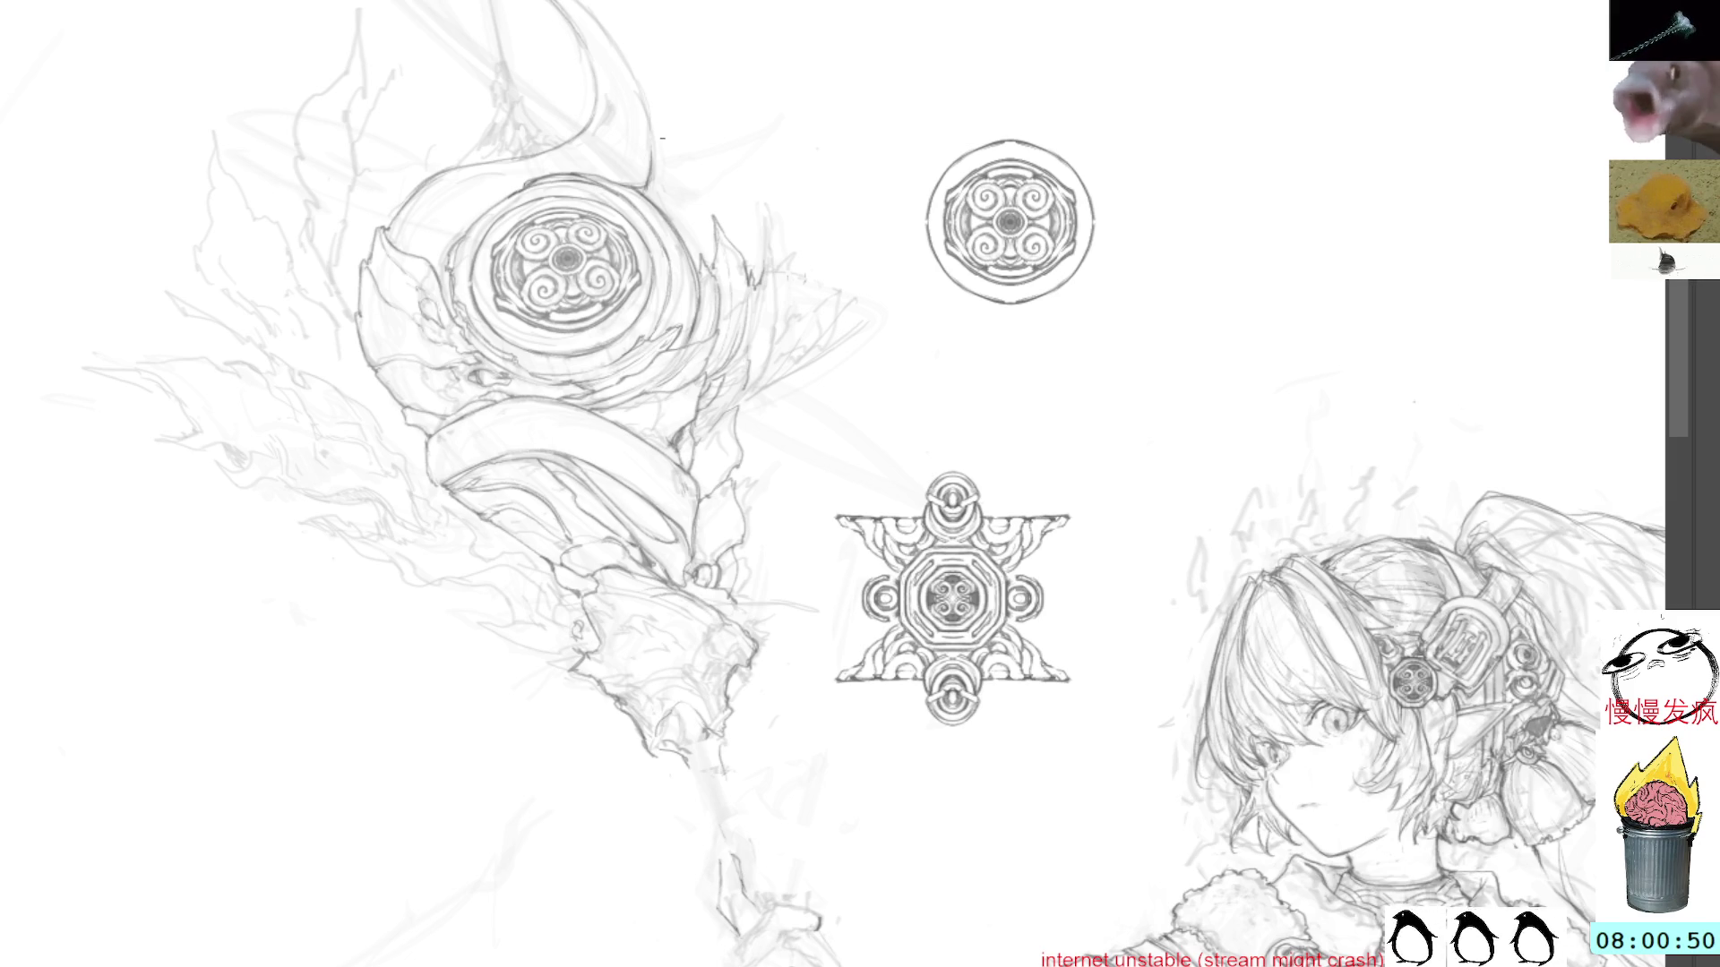
pyautogui.press('alt')
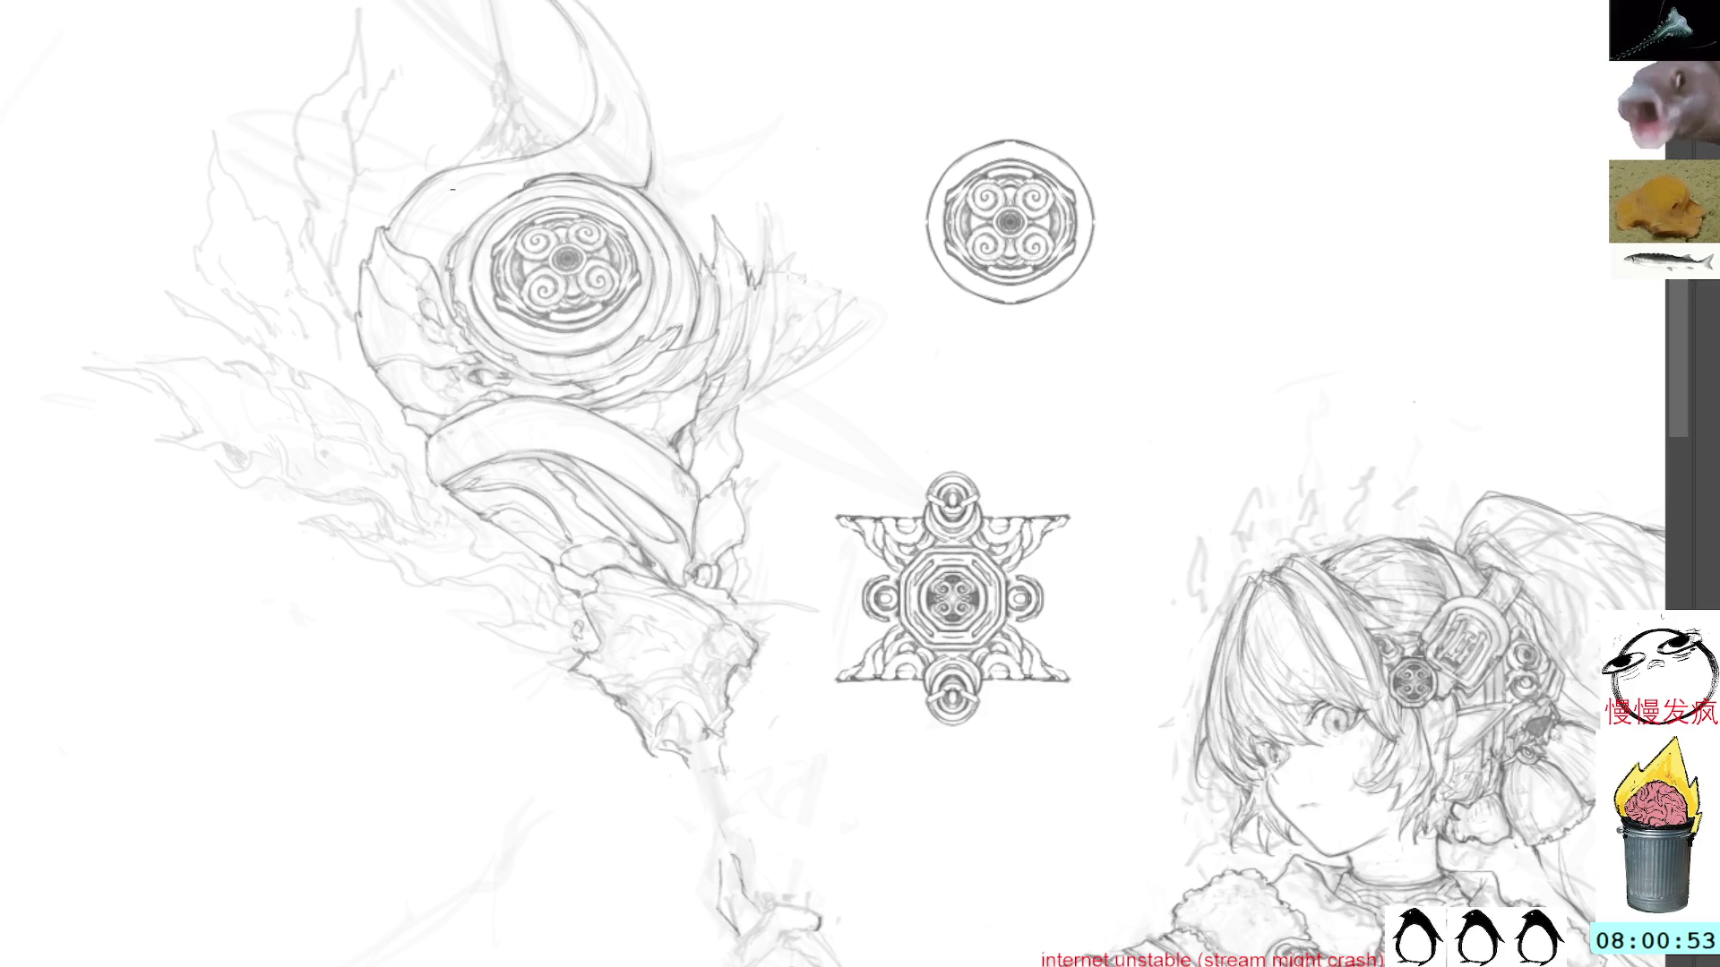
pyautogui.moveTo(641, 93); pyautogui.dragTo(663, 150)
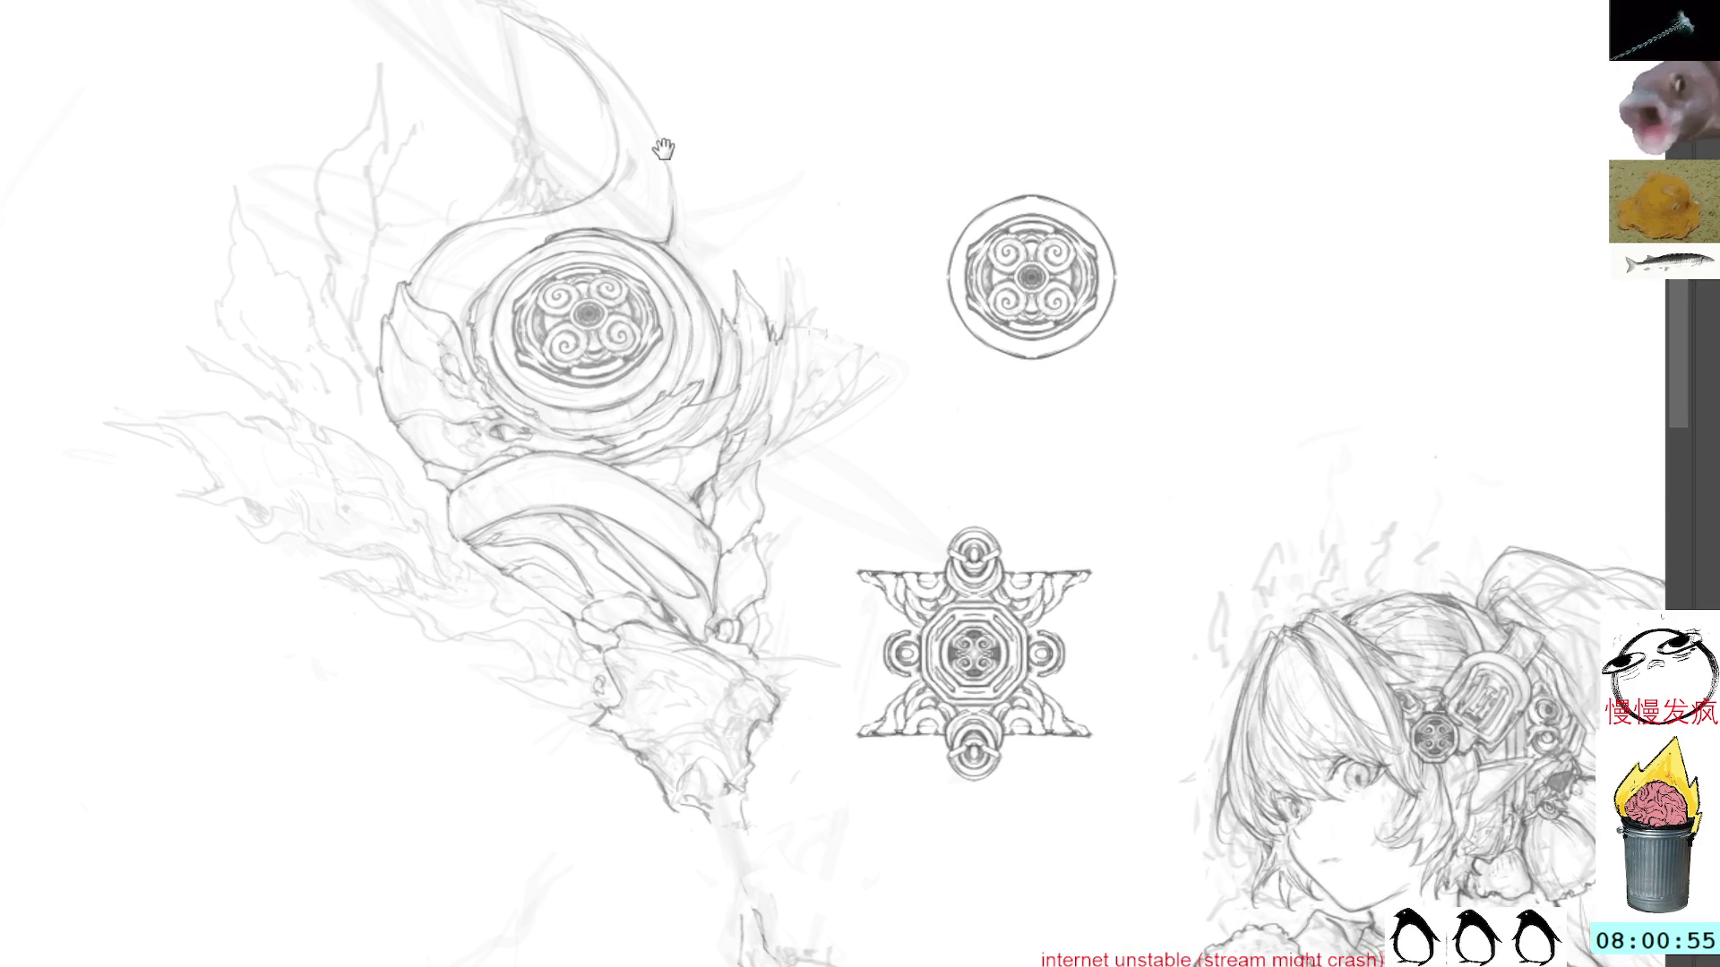